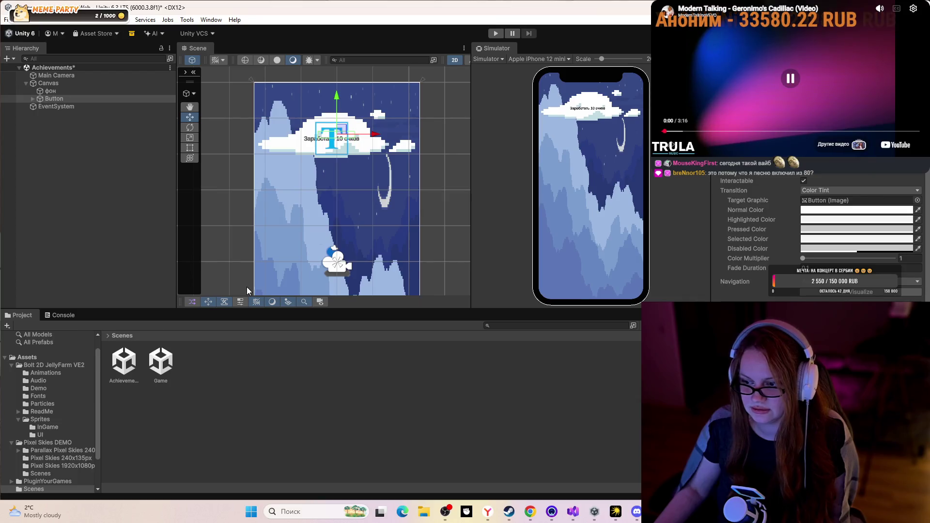
Select Main Camera, review its Camera component settings, and reorder it in the Hierarchy
{"action": "left_click", "coordinate": [58, 75]}
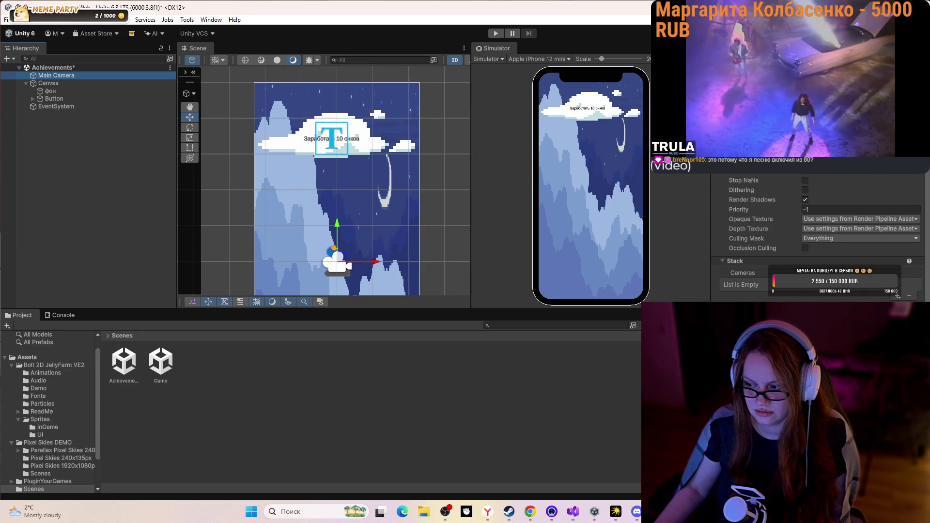
{"action": "key", "text": "alt+Tab"}
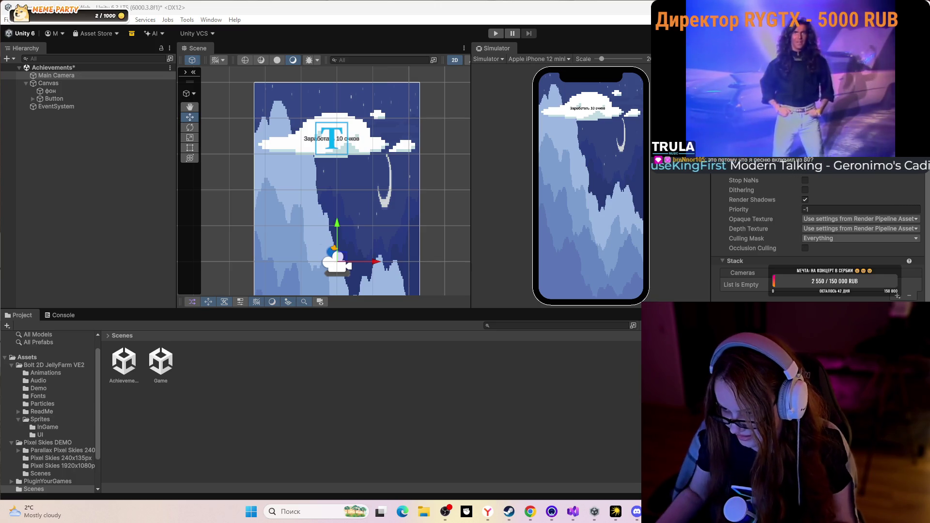
{"action": "scroll", "coordinate": [819, 232], "scroll_direction": "down", "scroll_amount": 3}
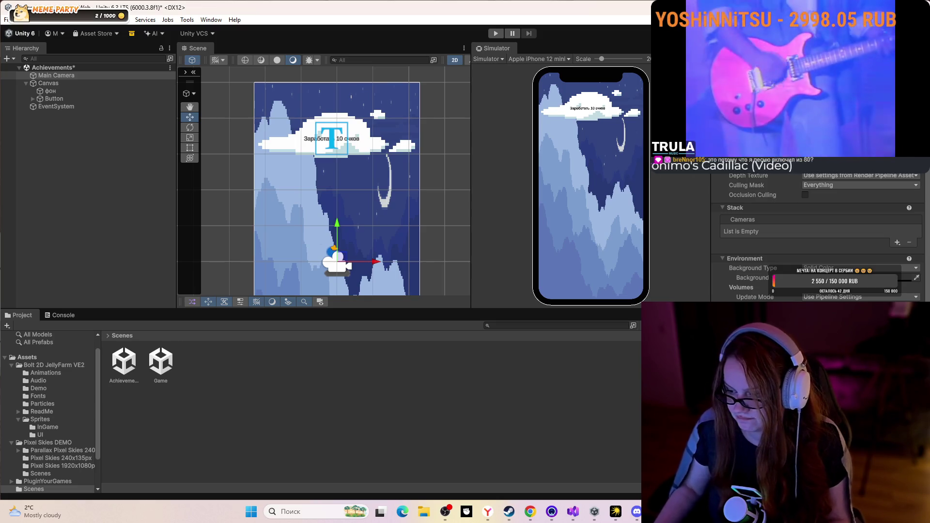
{"action": "scroll", "coordinate": [818, 233], "scroll_direction": "up", "scroll_amount": 3}
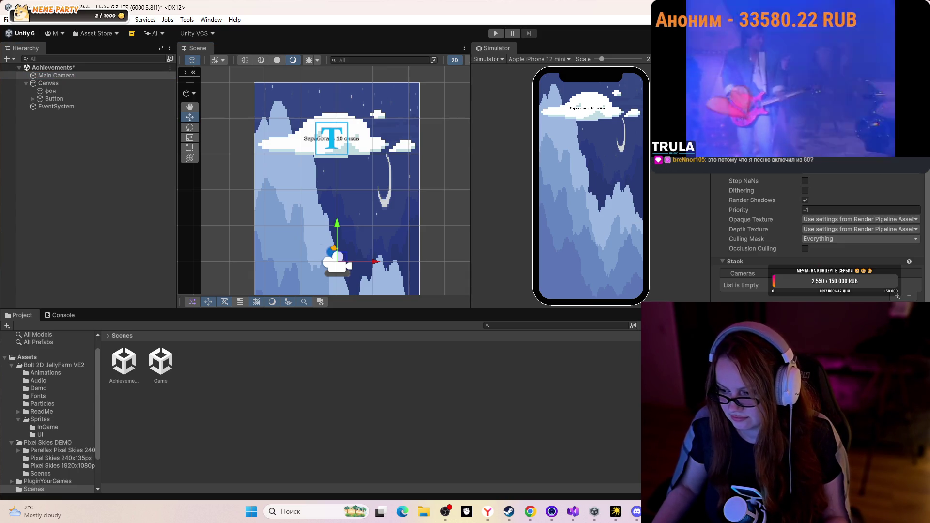
{"action": "mouse_move", "coordinate": [55, 75]}
{"action": "left_mouse_down"}
{"action": "mouse_move", "coordinate": [56, 110]}
{"action": "mouse_move", "coordinate": [62, 71]}
{"action": "mouse_move", "coordinate": [145, 124]}
{"action": "mouse_move", "coordinate": [226, 147]}
{"action": "left_mouse_up"}
{"action": "left_click", "coordinate": [55, 75]}
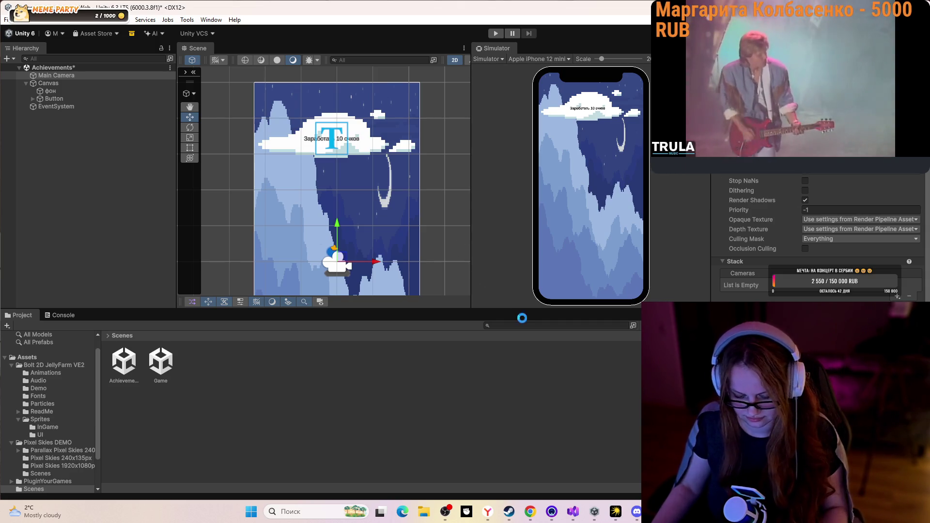
Frame the Button in the Scene view, check its Color Tint, and play the Achievements scene
{"action": "left_click", "coordinate": [82, 99]}
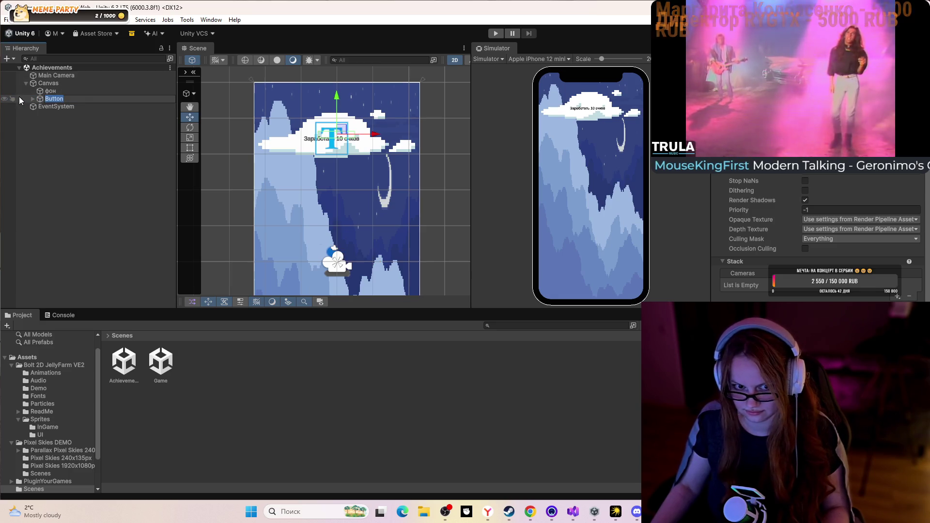
{"action": "double_click", "coordinate": [55, 100]}
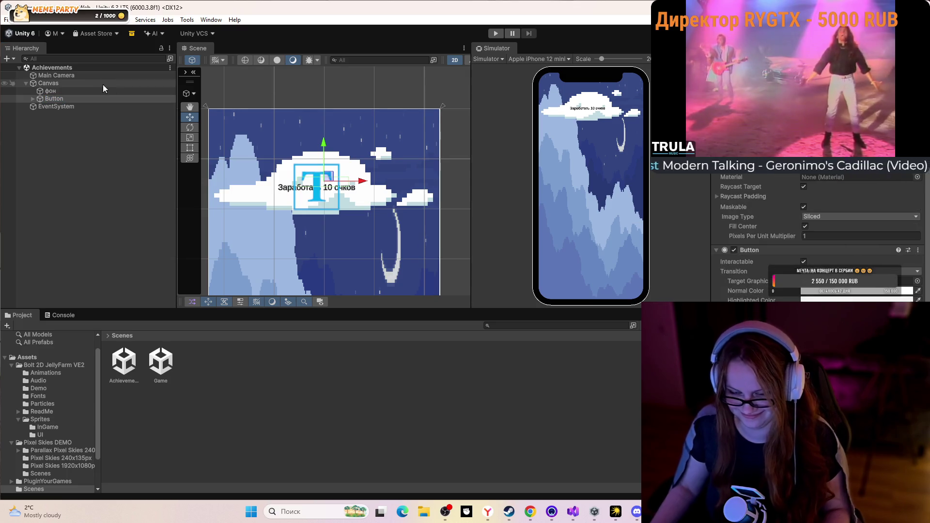
{"action": "double_click", "coordinate": [75, 98]}
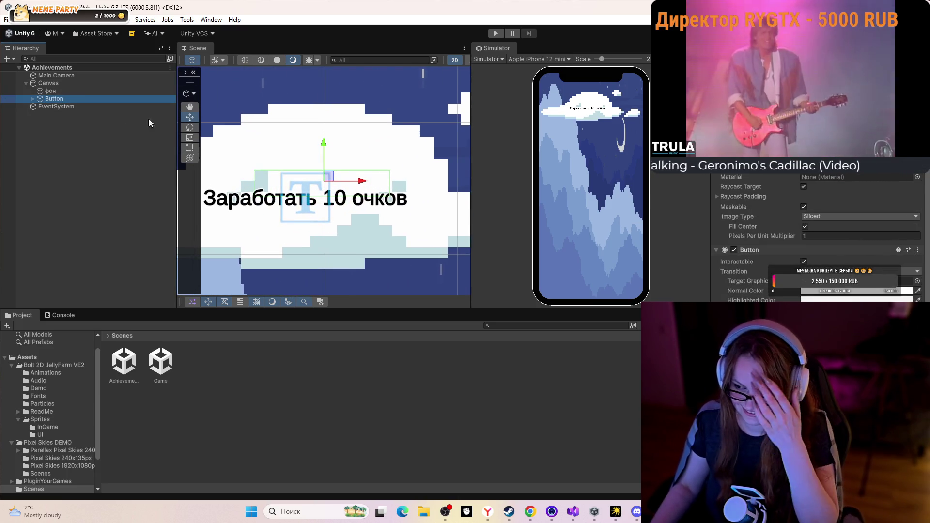
{"action": "scroll", "coordinate": [818, 233], "scroll_direction": "down", "scroll_amount": 4}
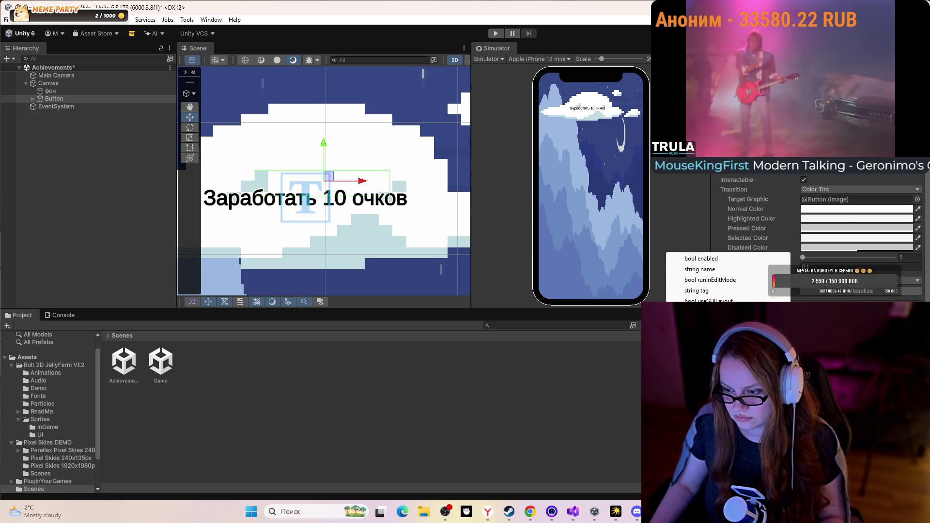
{"action": "key", "text": "Escape"}
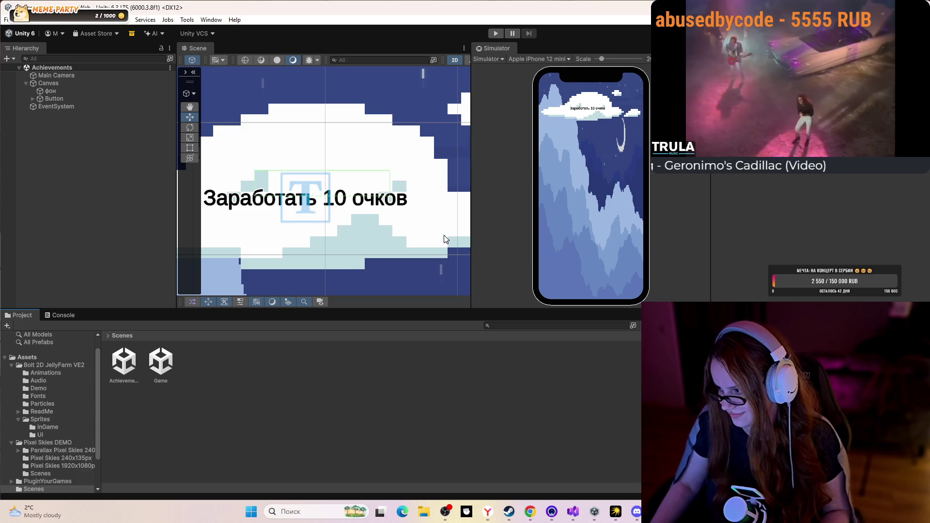
{"action": "left_click", "coordinate": [495, 33]}
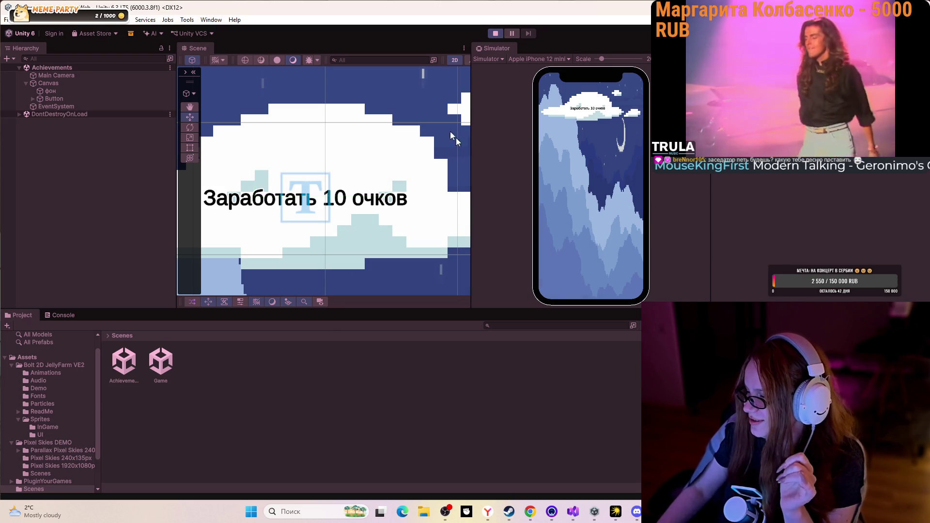
Open the Game scene, test-play it by tapping the jelly and opening achievements, then stop
{"action": "left_click", "coordinate": [495, 33]}
{"action": "double_click", "coordinate": [161, 361]}
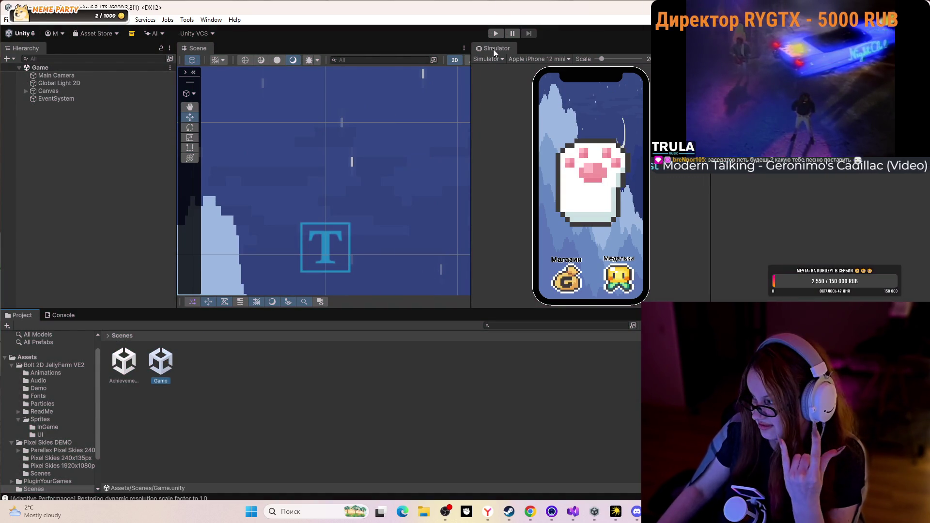
{"action": "left_click", "coordinate": [495, 33]}
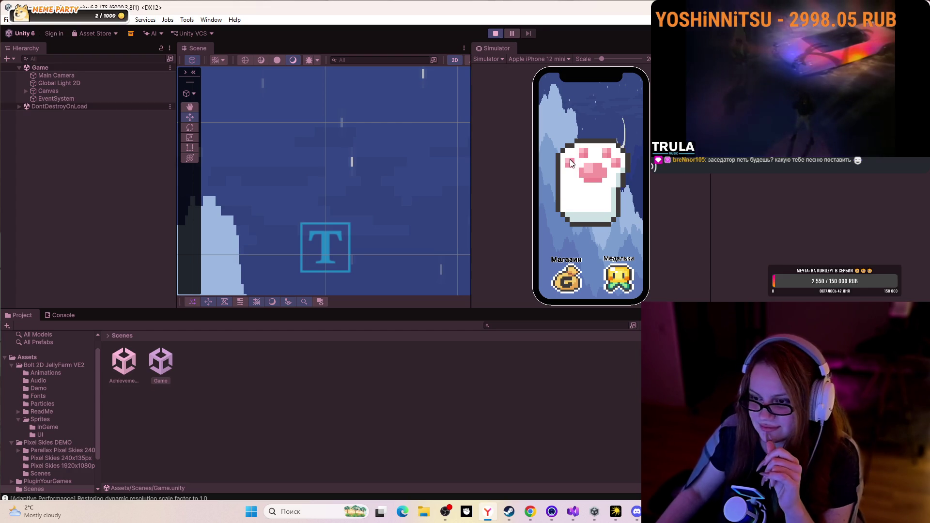
{"action": "left_click", "coordinate": [572, 161]}
{"action": "left_click", "coordinate": [572, 160]}
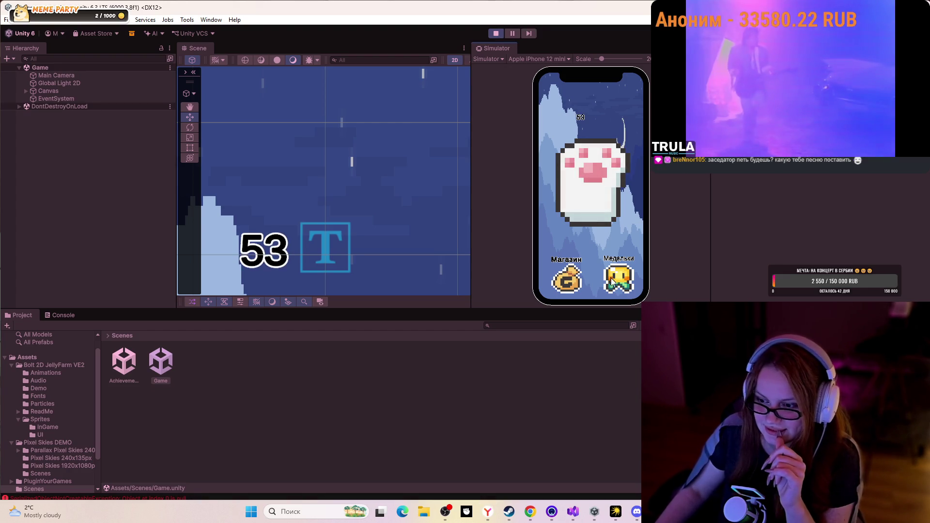
{"action": "left_click", "coordinate": [612, 274]}
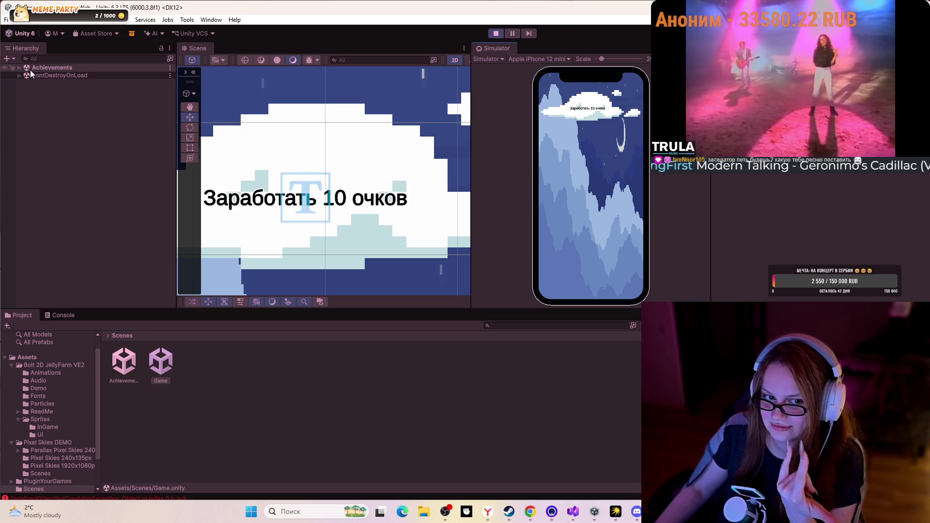
{"action": "left_click", "coordinate": [77, 76]}
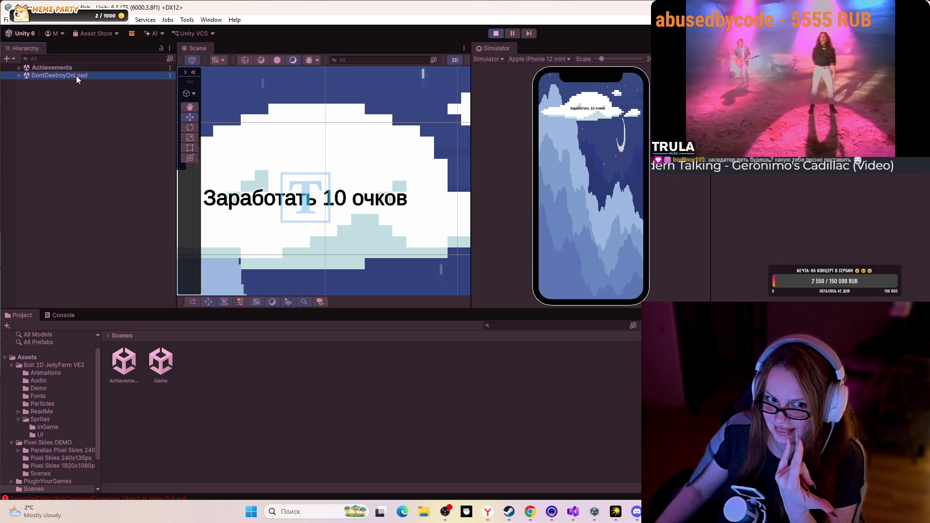
{"action": "left_click", "coordinate": [498, 34]}
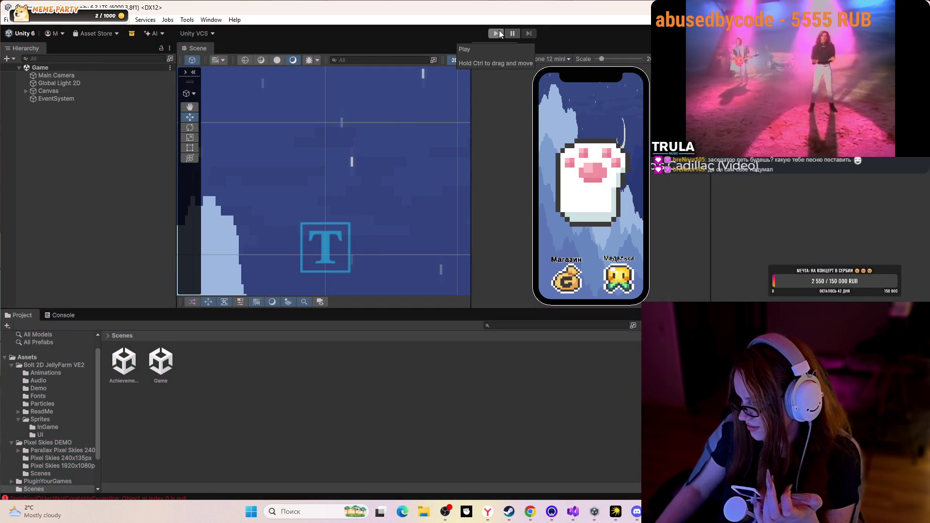
Rerun the Game scene, tap the jelly until the score reaches 75, open achievements, and stop
{"action": "left_click", "coordinate": [499, 33]}
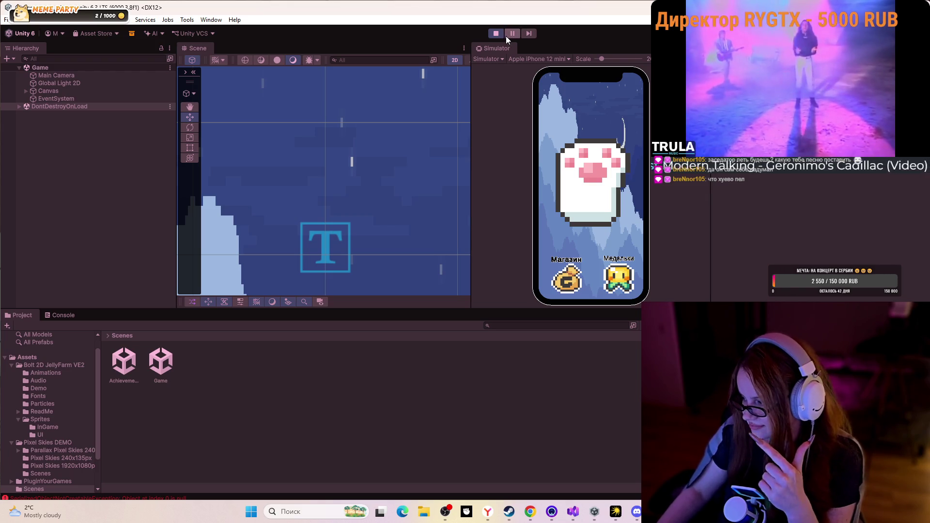
{"action": "left_click", "coordinate": [597, 176]}
{"action": "left_click", "coordinate": [597, 176]}
{"action": "triple_click", "coordinate": [597, 176]}
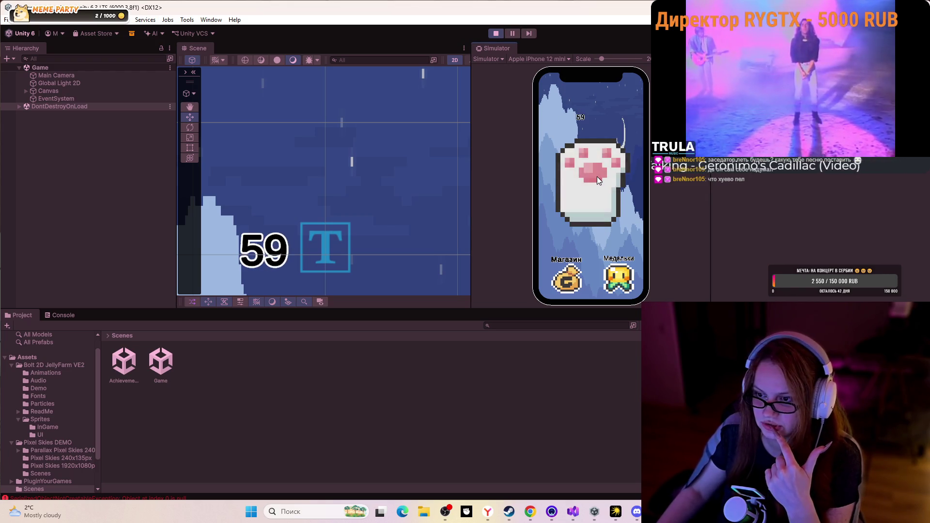
{"action": "triple_click", "coordinate": [597, 177]}
{"action": "double_click", "coordinate": [597, 176]}
{"action": "double_click", "coordinate": [597, 175]}
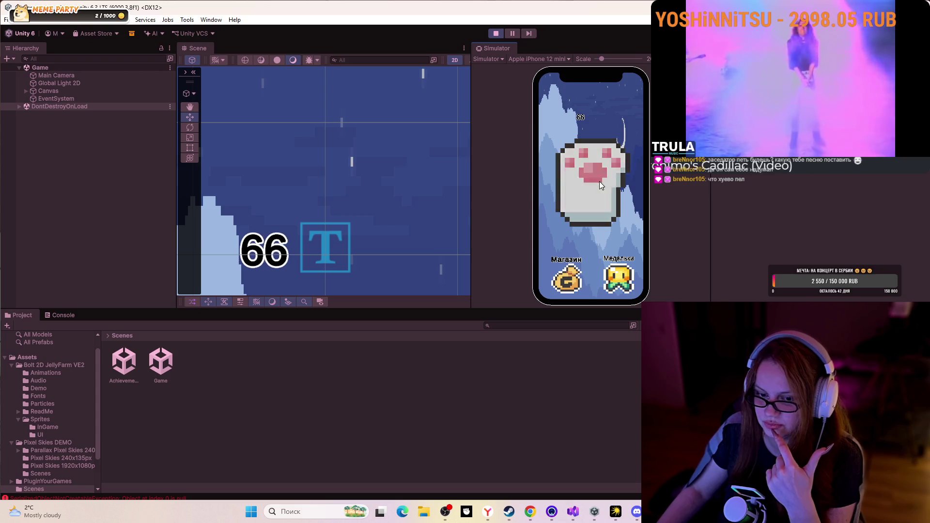
{"action": "triple_click", "coordinate": [601, 184]}
{"action": "double_click", "coordinate": [602, 188]}
{"action": "double_click", "coordinate": [603, 190]}
{"action": "left_click", "coordinate": [605, 190]}
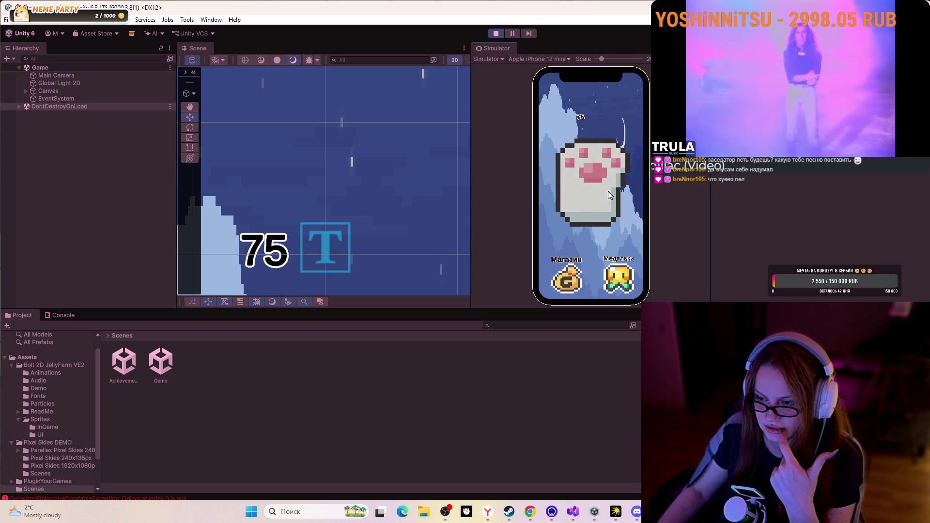
{"action": "double_click", "coordinate": [608, 191]}
{"action": "left_click", "coordinate": [618, 277]}
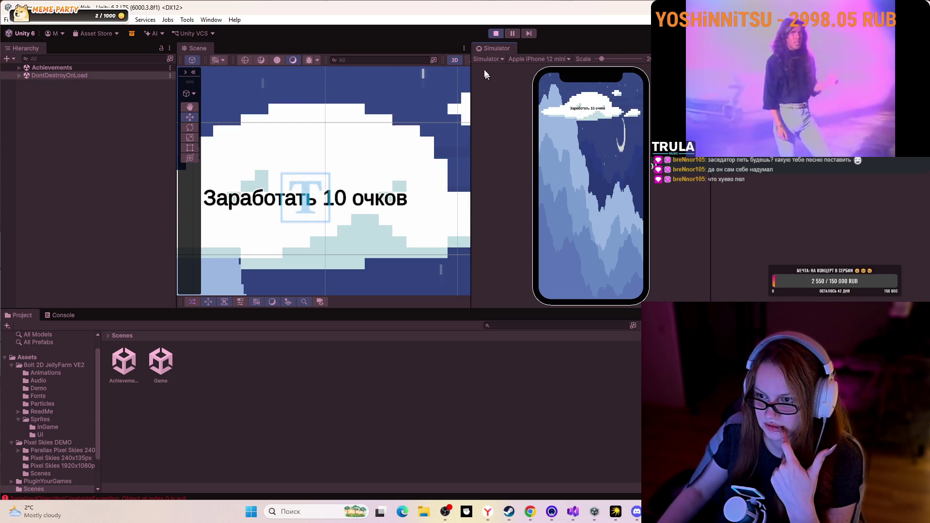
{"action": "left_click", "coordinate": [496, 33]}
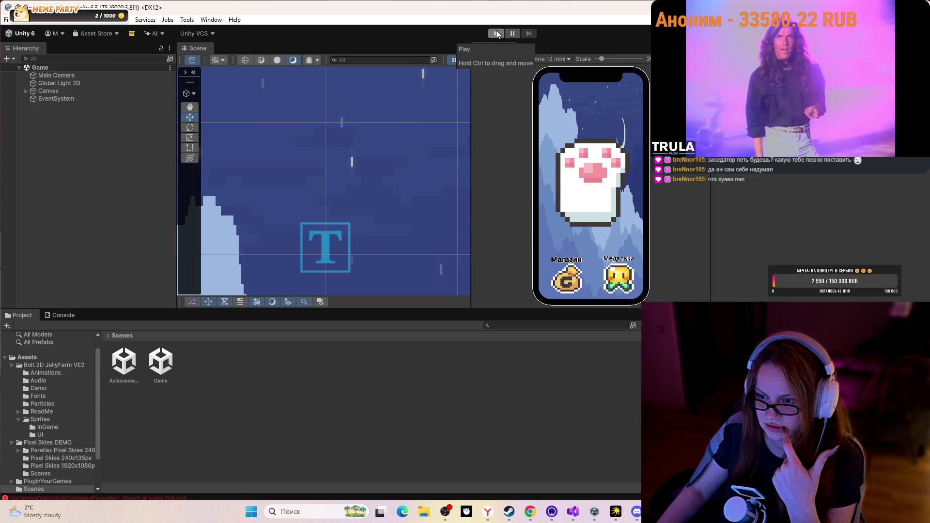
Glance at AchMenu.cs, then rewind and replay the YouTube tutorial before pausing it
{"action": "left_click", "coordinate": [574, 512]}
{"action": "scroll", "coordinate": [782, 291], "scroll_direction": "down", "scroll_amount": 2}
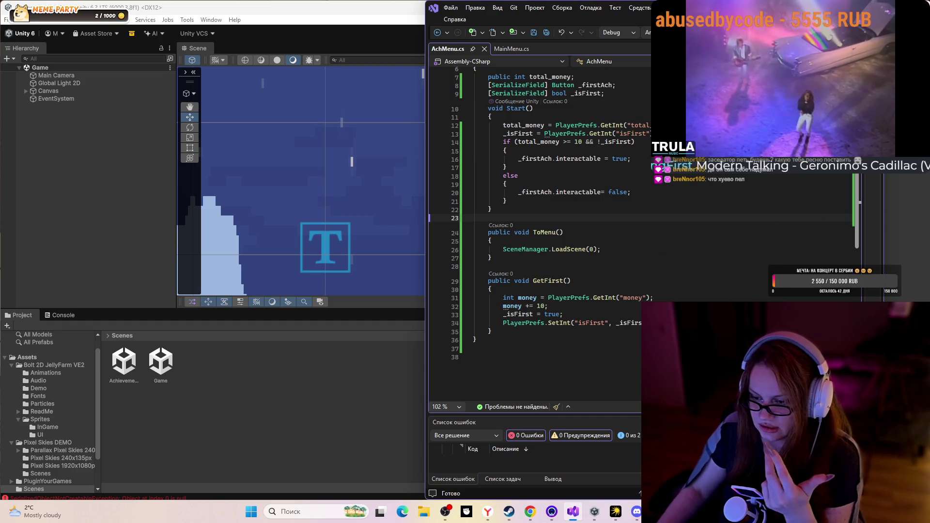
{"action": "left_click", "coordinate": [537, 517]}
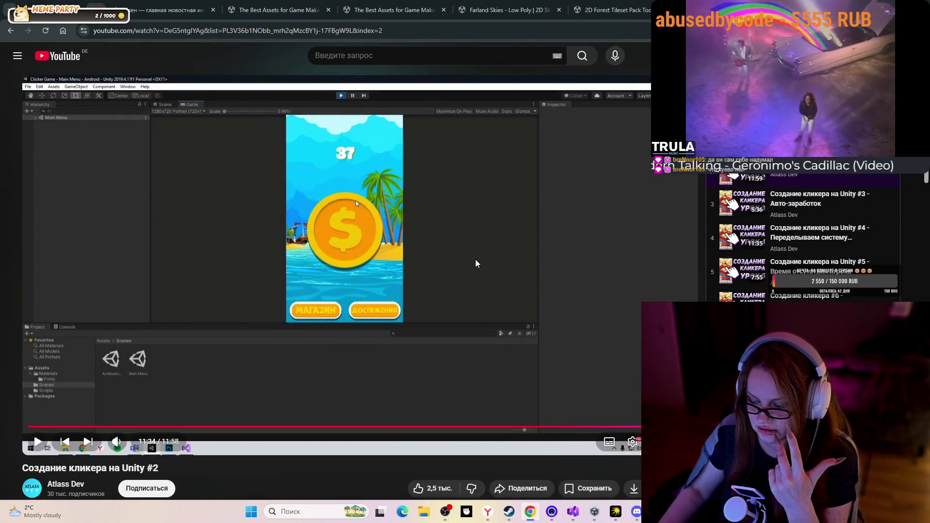
{"action": "key", "text": "Left"}
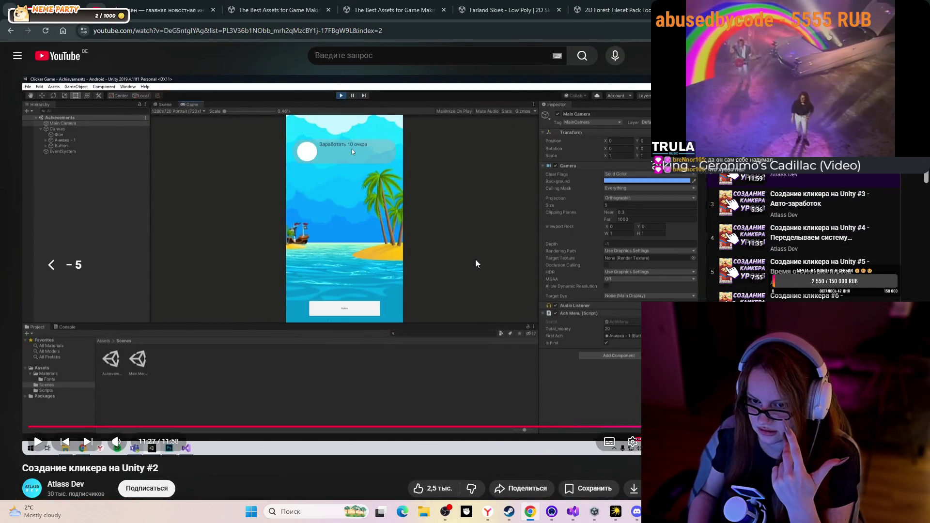
{"action": "key", "text": "Left"}
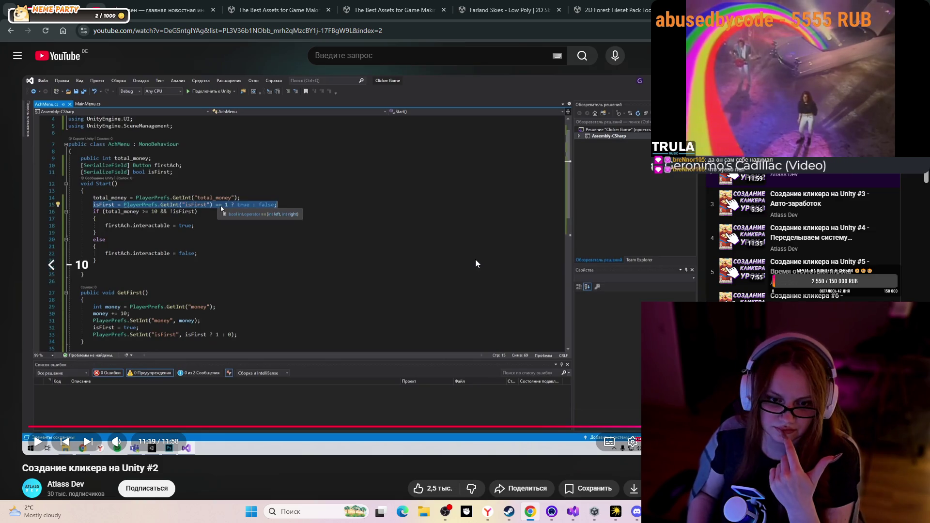
{"action": "key", "text": "Left"}
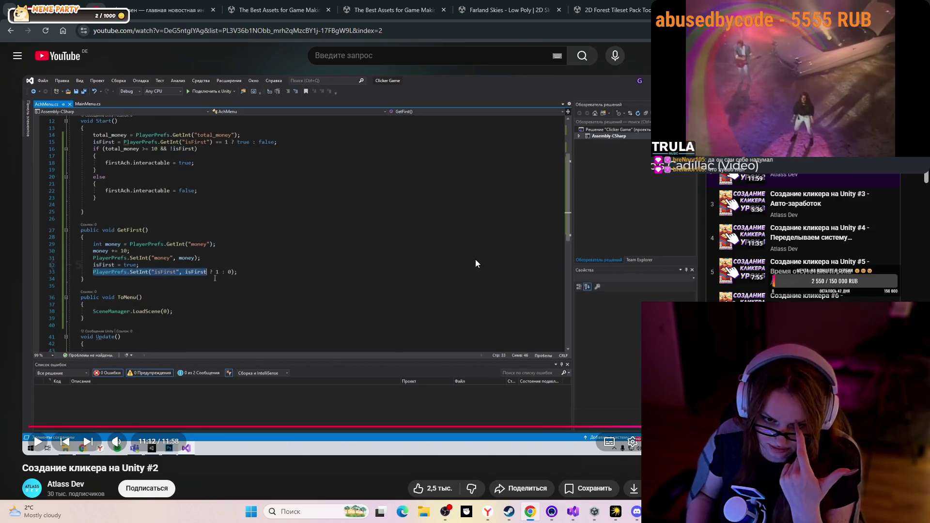
{"action": "key", "text": "space"}
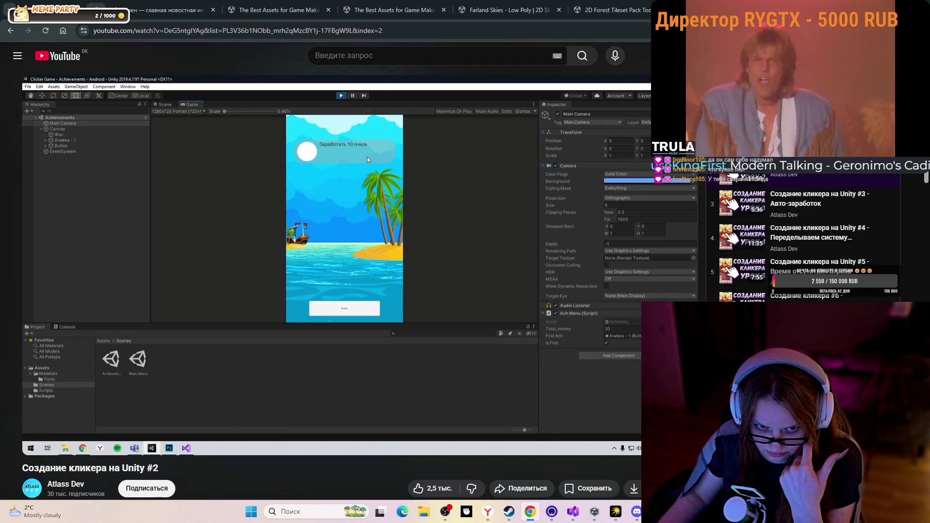
{"action": "mouse_move", "coordinate": [475, 249]}
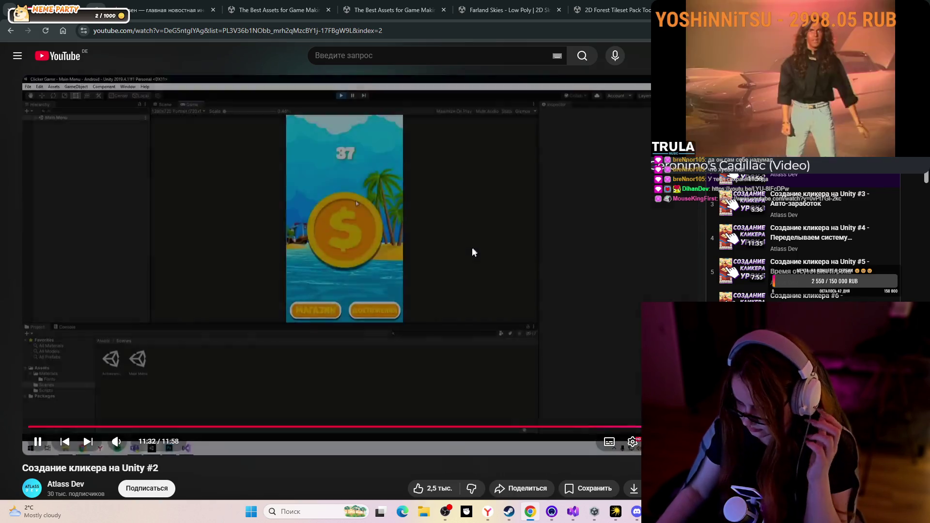
{"action": "left_click", "coordinate": [473, 252]}
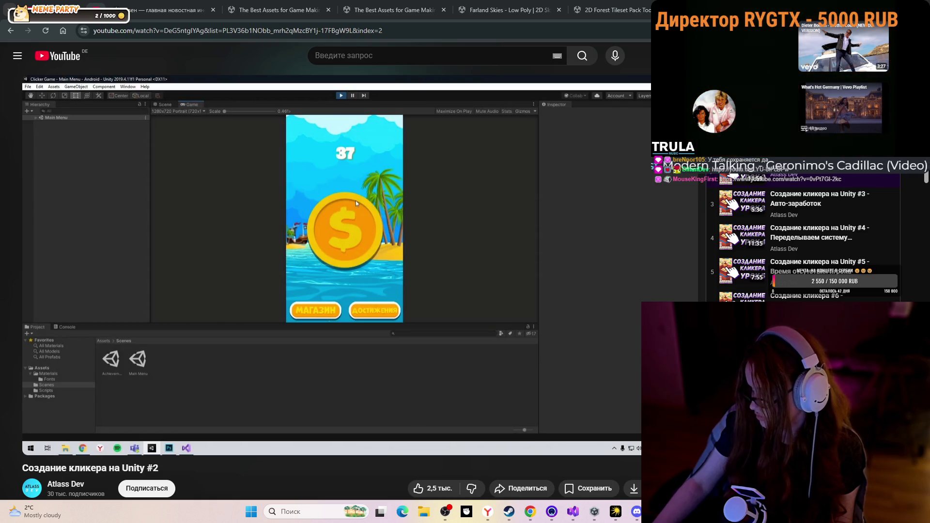
Rewind the tutorial to pause on the AchMenu code, with Visual Studio beside it
{"action": "left_click", "coordinate": [400, 355]}
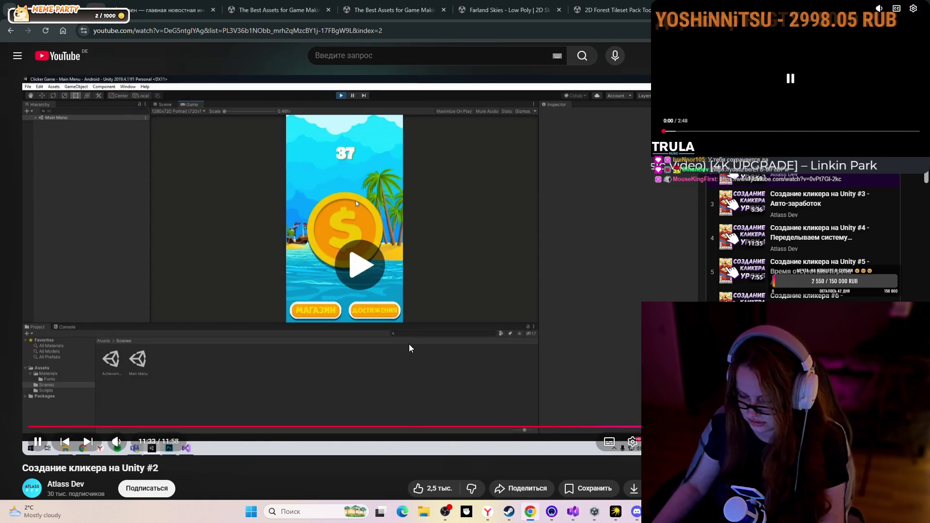
{"action": "left_click", "coordinate": [380, 284]}
{"action": "key", "text": "Left"}
{"action": "key", "text": "Left"}
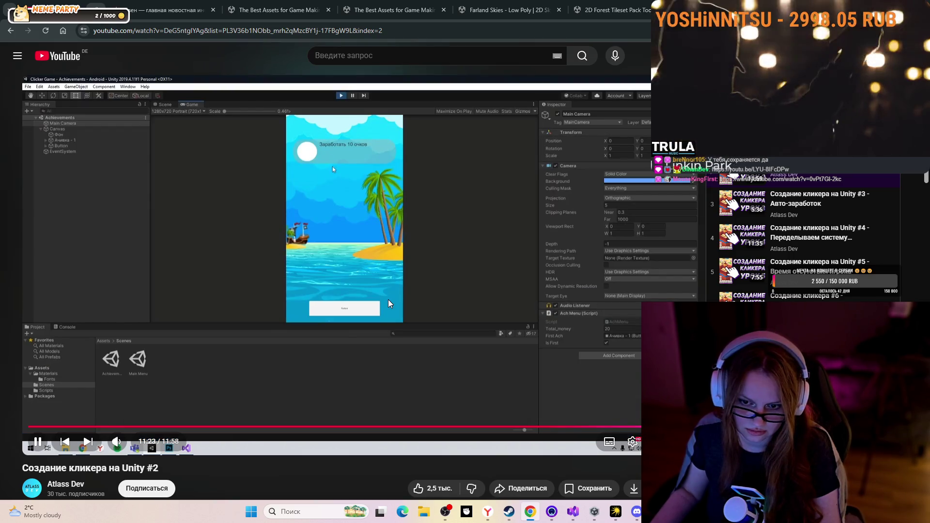
{"action": "key", "text": "Left"}
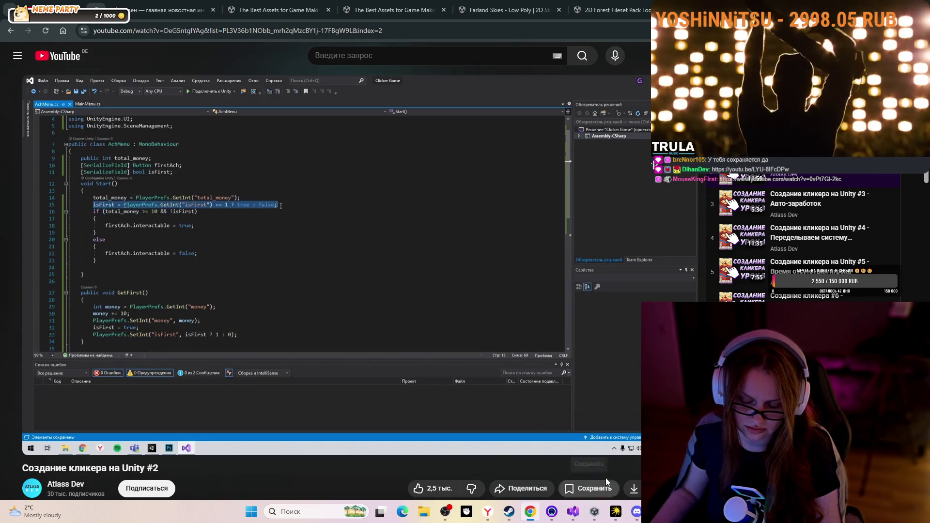
{"action": "key", "text": "space"}
{"action": "left_click", "coordinate": [572, 513]}
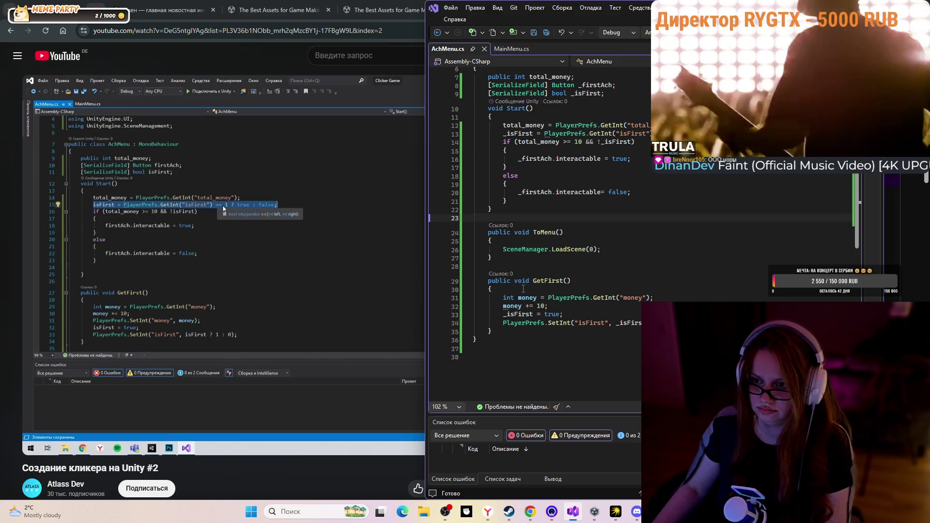
Compare AchMenu.cs line 33 with the tutorial, replaying from 10:46 and pausing at 11:21
{"action": "left_click", "coordinate": [564, 315]}
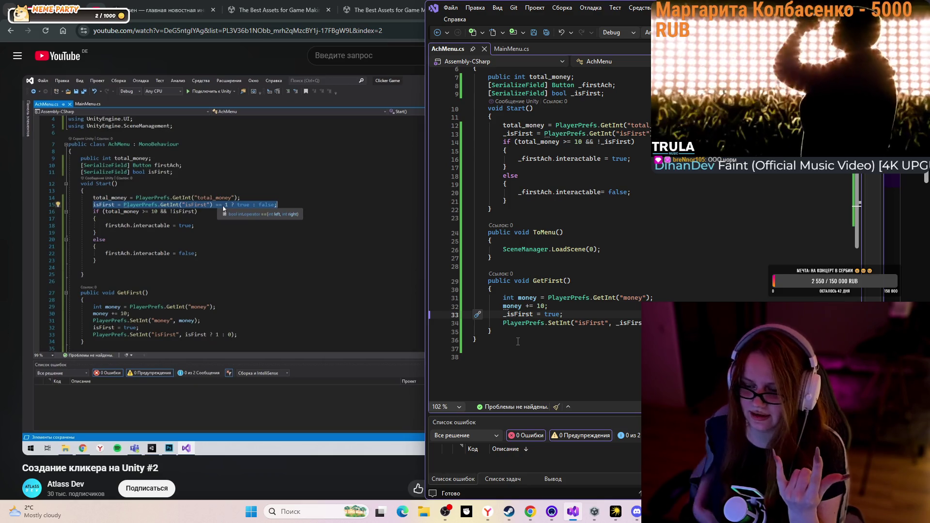
{"action": "left_click", "coordinate": [111, 152]}
{"action": "key", "text": "j"}
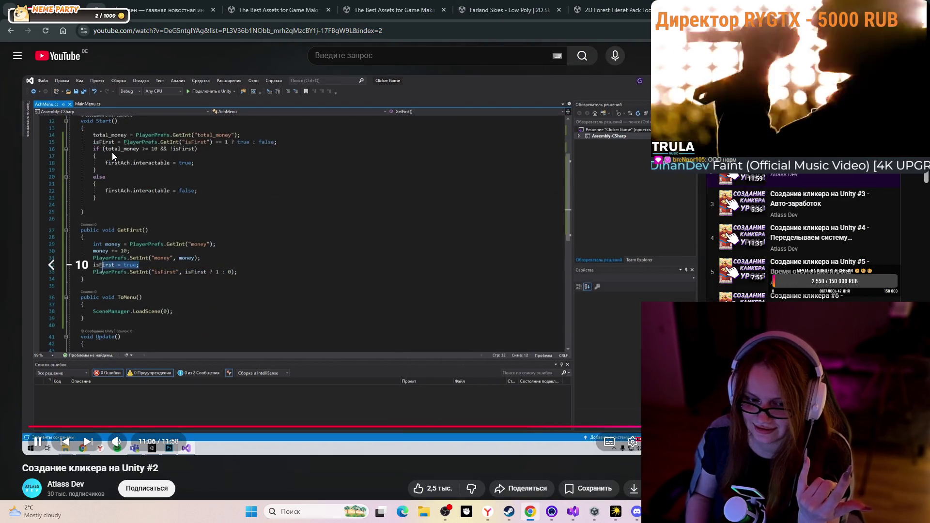
{"action": "key", "text": "Left"}
{"action": "key", "text": "Left"}
{"action": "key", "text": "Left"}
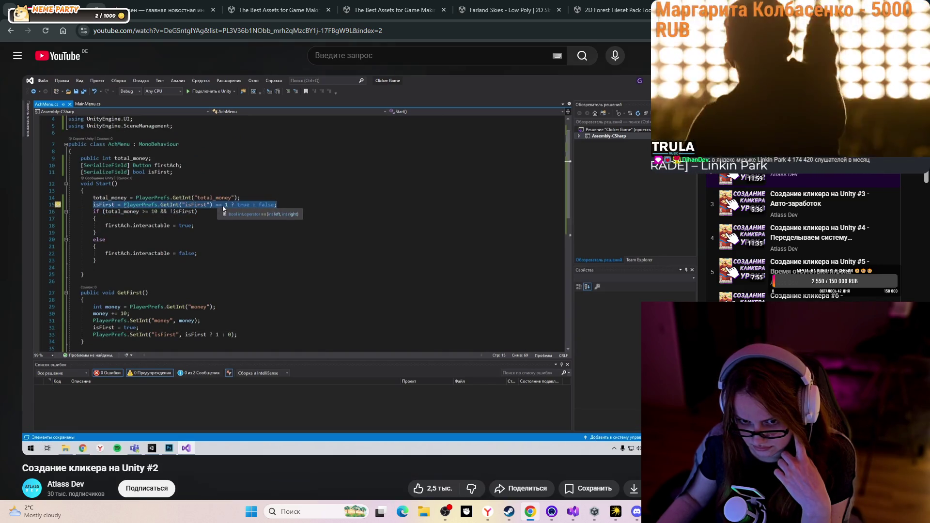
{"action": "left_click", "coordinate": [424, 344]}
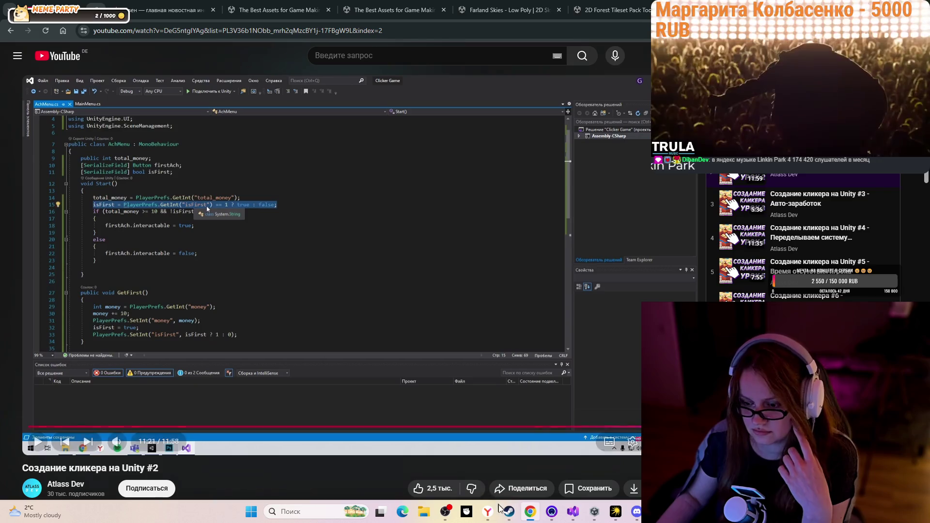
{"action": "left_click", "coordinate": [581, 513]}
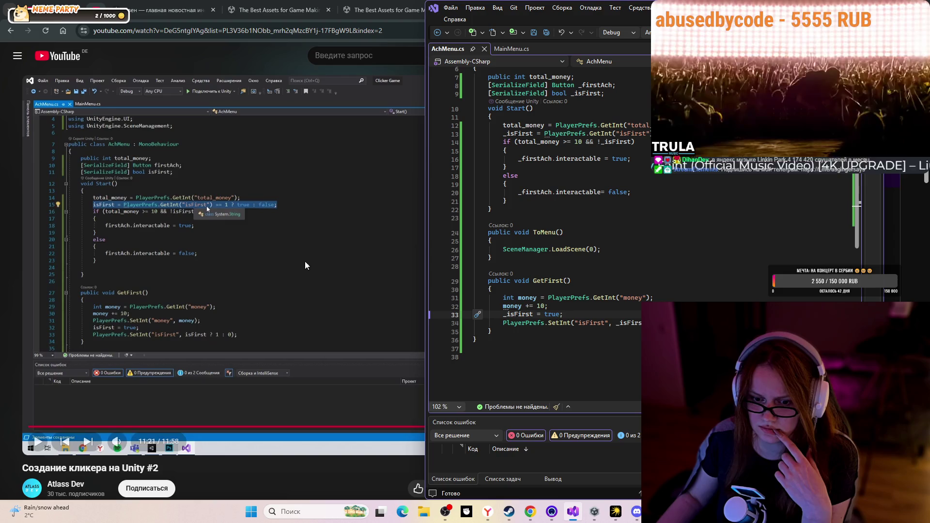
{"action": "left_click", "coordinate": [594, 512]}
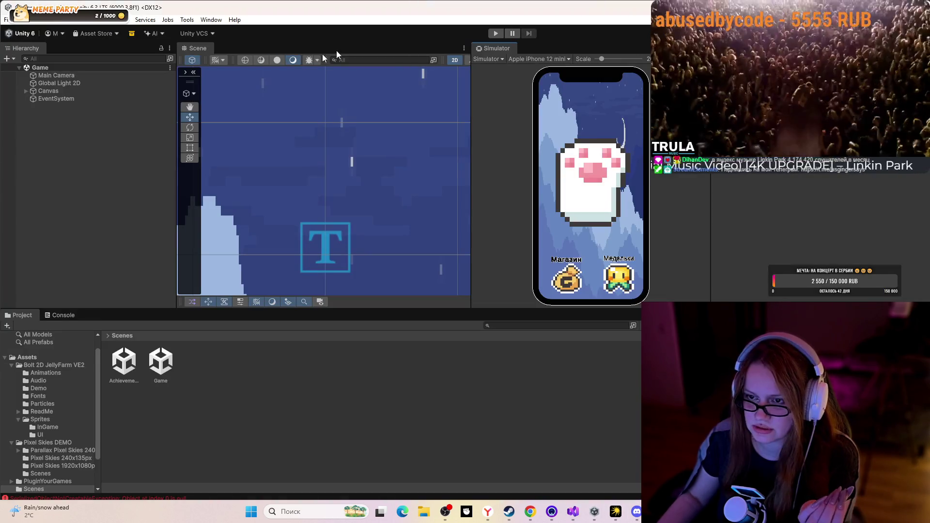
Play the game, tap the jelly up to score 80, and open the Медальки achievements screen
{"action": "left_click", "coordinate": [495, 33]}
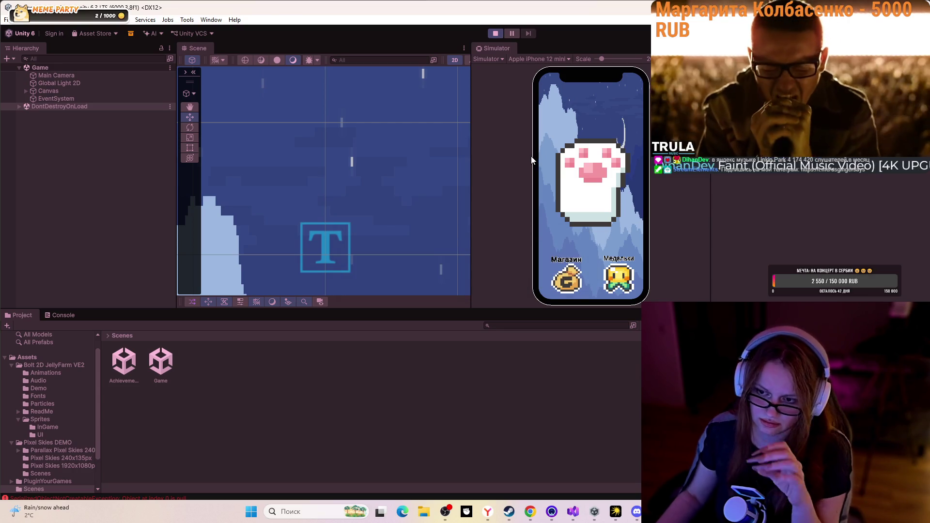
{"action": "left_click", "coordinate": [592, 168]}
{"action": "left_click", "coordinate": [592, 168]}
{"action": "left_click", "coordinate": [591, 169]}
{"action": "left_click", "coordinate": [617, 282]}
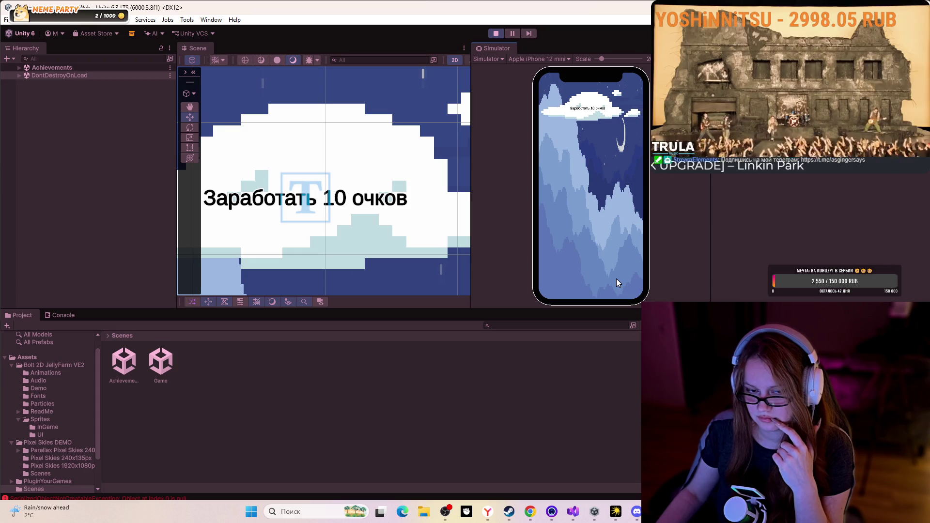
{"action": "left_click", "coordinate": [530, 511]}
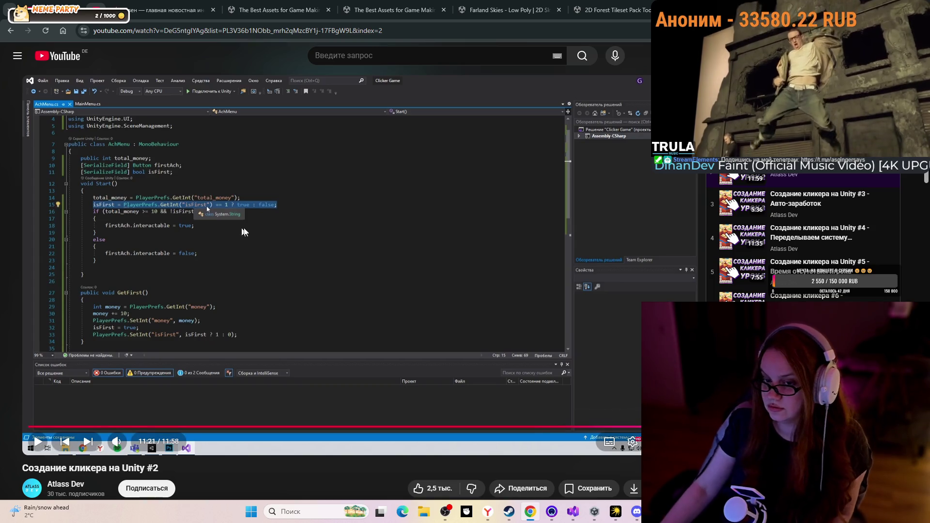
Play the tutorial a few more seconds, pause it, and return to the Unity editor
{"action": "left_click", "coordinate": [401, 234]}
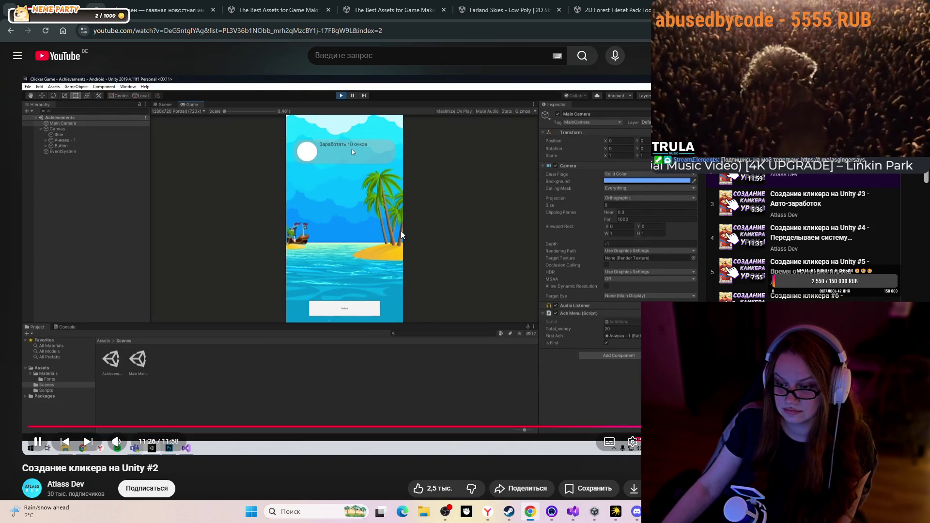
{"action": "left_click", "coordinate": [401, 234]}
{"action": "mouse_move", "coordinate": [630, 510]}
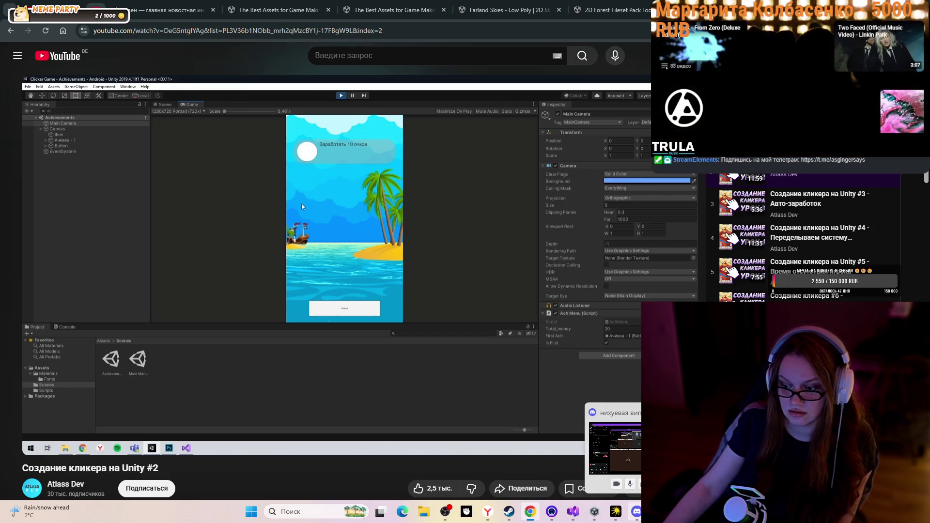
{"action": "left_click", "coordinate": [594, 512]}
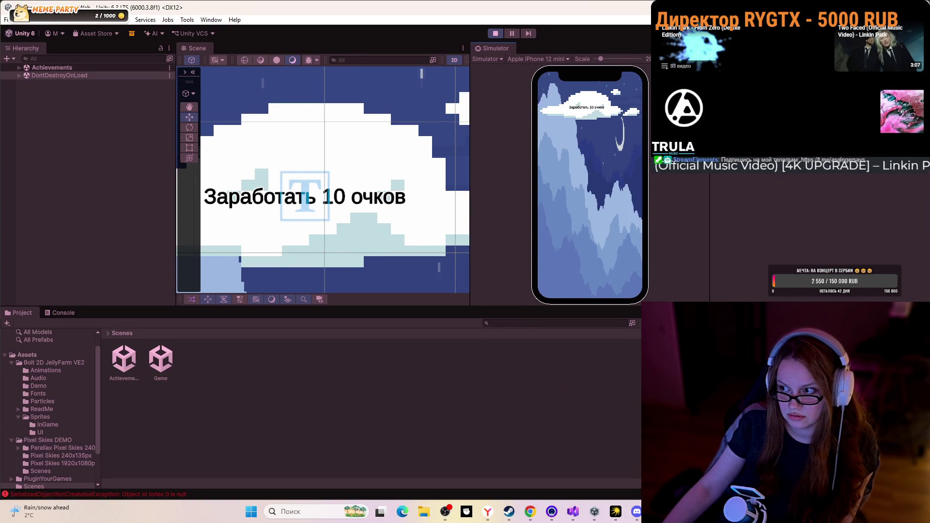
Shrink the Unity editor window and position it over the tutorial
{"action": "left_click_drag", "start_coordinate": [649, 92], "coordinate": [467, 92]}
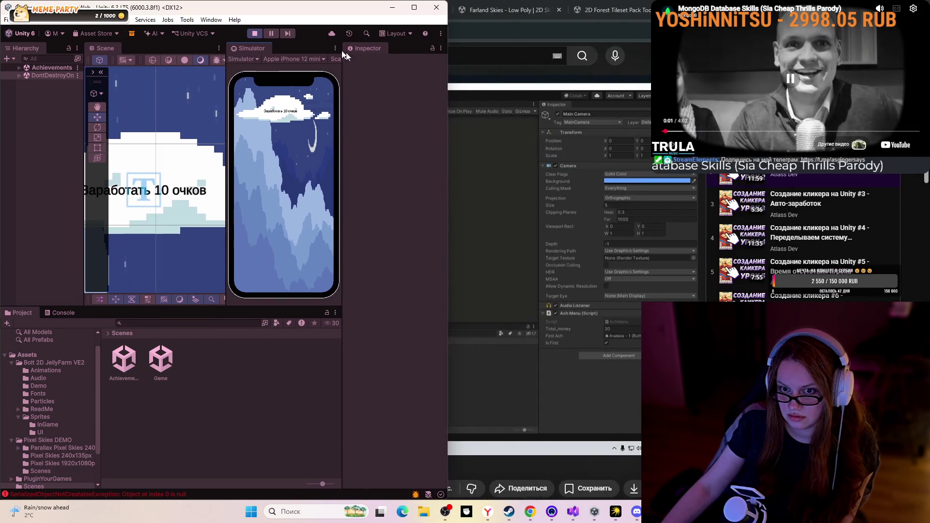
{"action": "left_click_drag", "start_coordinate": [145, 7], "coordinate": [435, 91]}
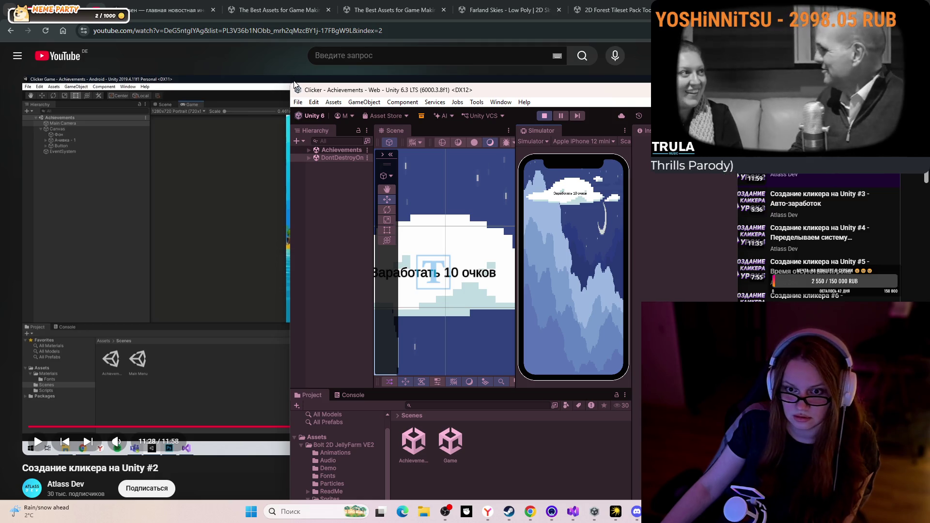
{"action": "mouse_move", "coordinate": [290, 83]}
{"action": "left_mouse_down"}
{"action": "mouse_move", "coordinate": [312, 307]}
{"action": "mouse_move", "coordinate": [313, 89]}
{"action": "left_mouse_up"}
{"action": "mouse_move", "coordinate": [524, 101]}
{"action": "left_mouse_down"}
{"action": "mouse_move", "coordinate": [525, 114]}
{"action": "mouse_move", "coordinate": [531, 62]}
{"action": "left_mouse_up"}
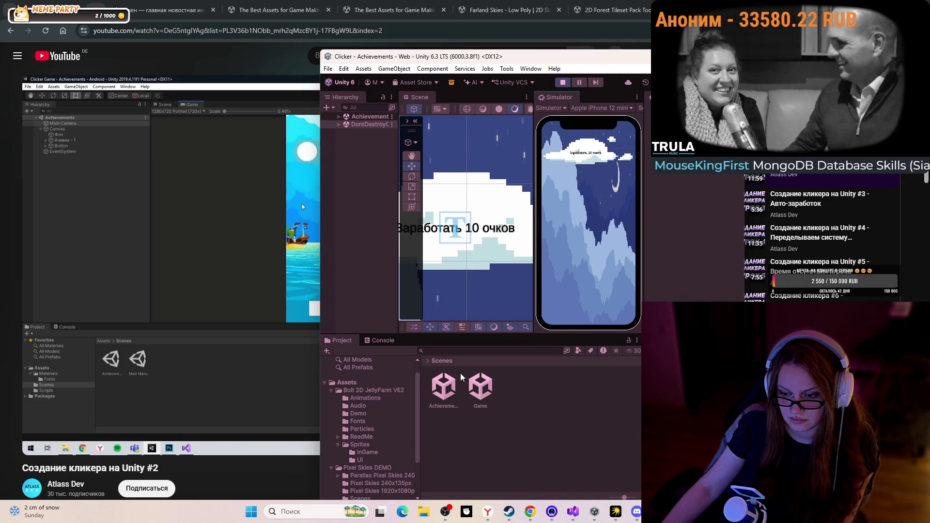
Open the Achievements scene, check Main Camera's AchMenu Total_money 0, and reposition the window
{"action": "double_click", "coordinate": [445, 386]}
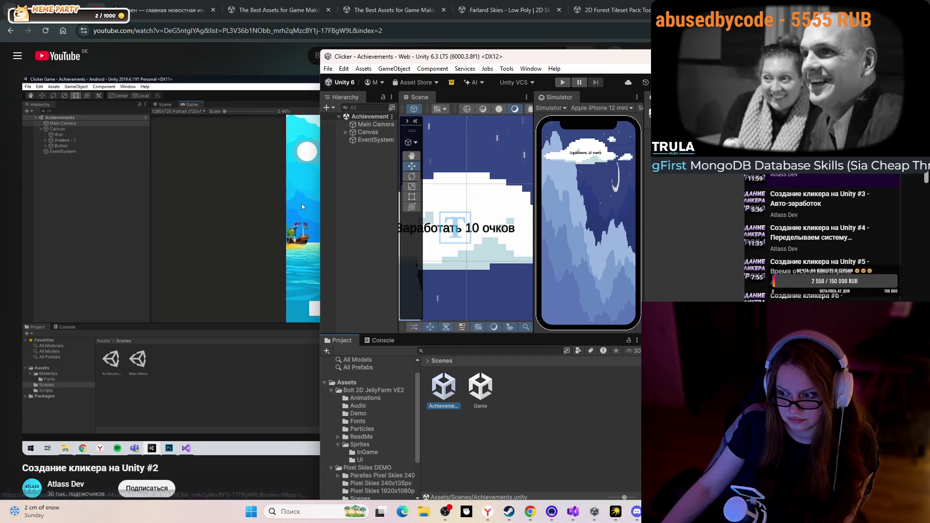
{"action": "mouse_move", "coordinate": [550, 62]}
{"action": "left_mouse_down"}
{"action": "mouse_move", "coordinate": [577, 378]}
{"action": "mouse_move", "coordinate": [142, 245]}
{"action": "mouse_move", "coordinate": [309, 72]}
{"action": "mouse_move", "coordinate": [299, 89]}
{"action": "left_mouse_up"}
{"action": "left_click", "coordinate": [111, 155]}
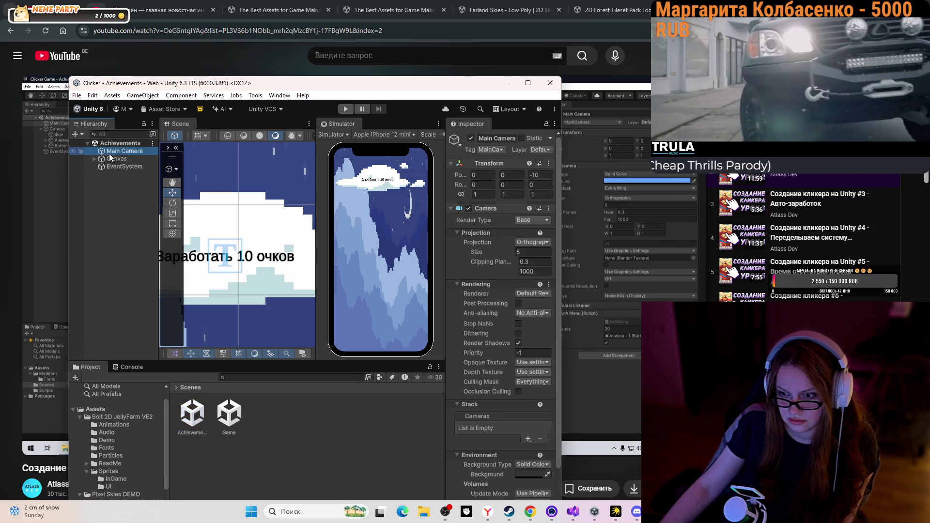
{"action": "scroll", "coordinate": [498, 392], "scroll_direction": "down", "scroll_amount": 5}
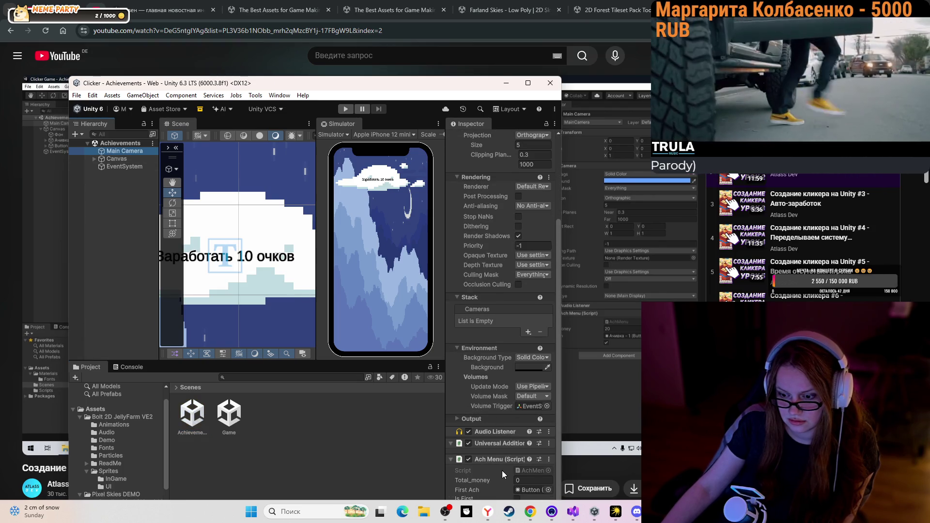
{"action": "left_click_drag", "start_coordinate": [562, 467], "coordinate": [619, 466]}
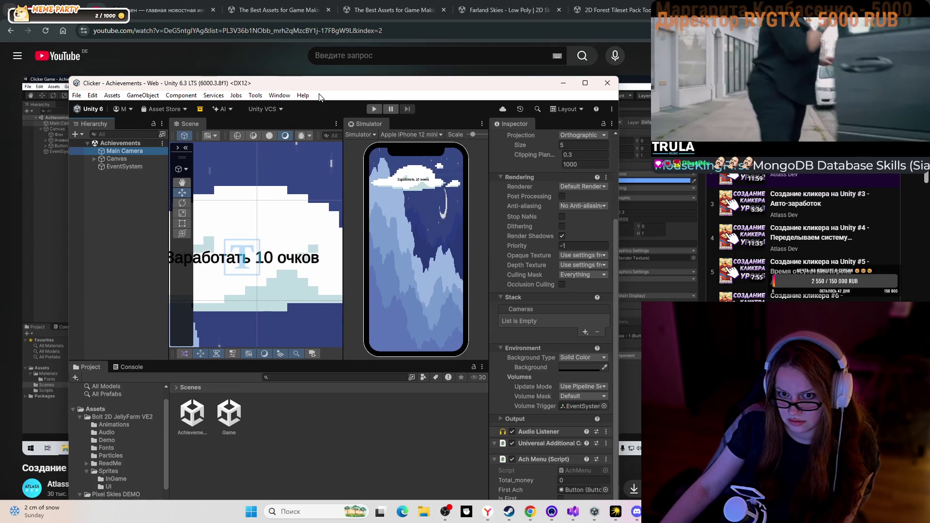
{"action": "mouse_move", "coordinate": [322, 87]}
{"action": "left_mouse_down"}
{"action": "mouse_move", "coordinate": [265, 46]}
{"action": "mouse_move", "coordinate": [654, 52]}
{"action": "mouse_move", "coordinate": [565, 353]}
{"action": "mouse_move", "coordinate": [597, 386]}
{"action": "left_mouse_up"}
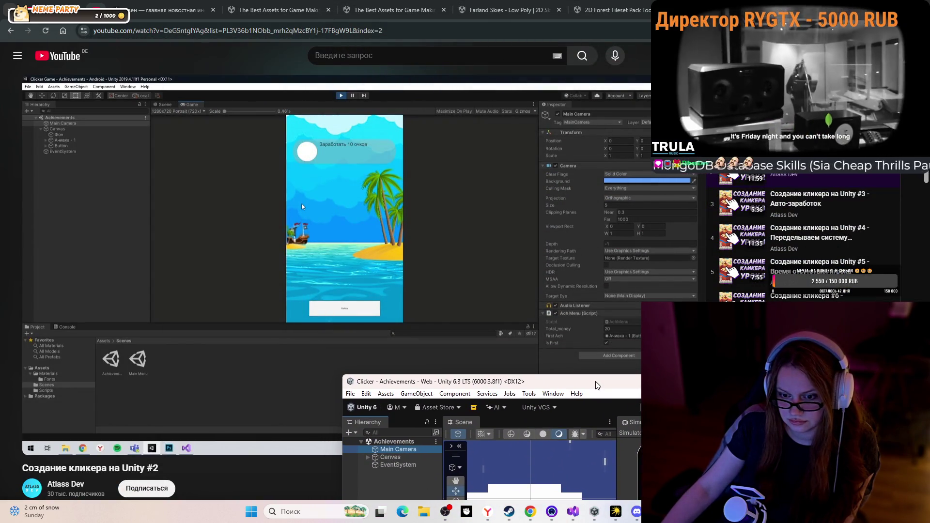
Nudge the Unity window slightly lower, then drag it back to the top of the screen
{"action": "left_click_drag", "start_coordinate": [597, 385], "coordinate": [600, 404]}
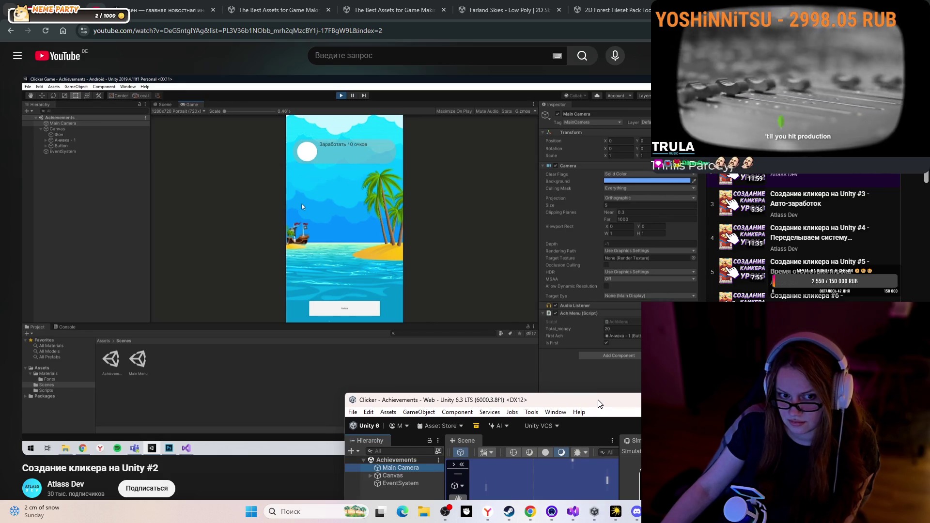
{"action": "left_click_drag", "start_coordinate": [599, 404], "coordinate": [599, 405]}
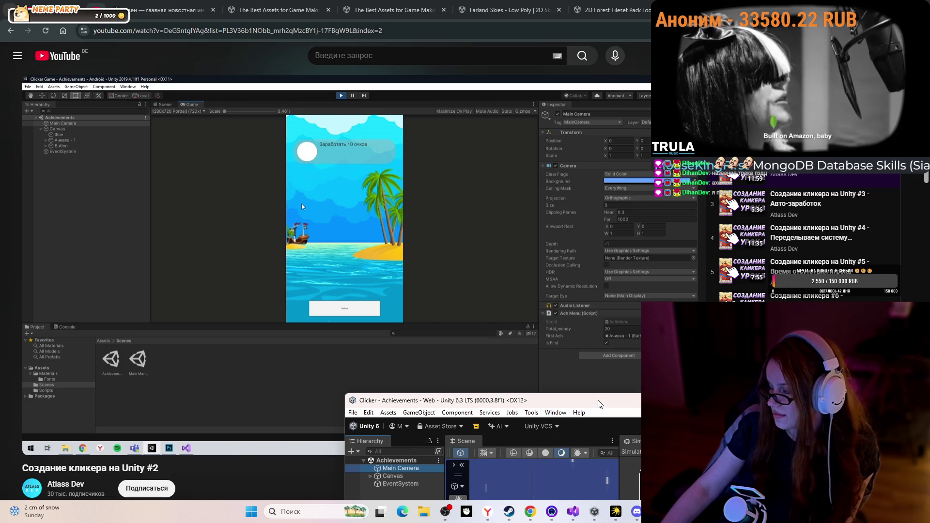
{"action": "mouse_move", "coordinate": [600, 405]}
{"action": "left_mouse_down"}
{"action": "mouse_move", "coordinate": [427, 122]}
{"action": "mouse_move", "coordinate": [444, 46]}
{"action": "mouse_move", "coordinate": [412, 39]}
{"action": "left_mouse_up"}
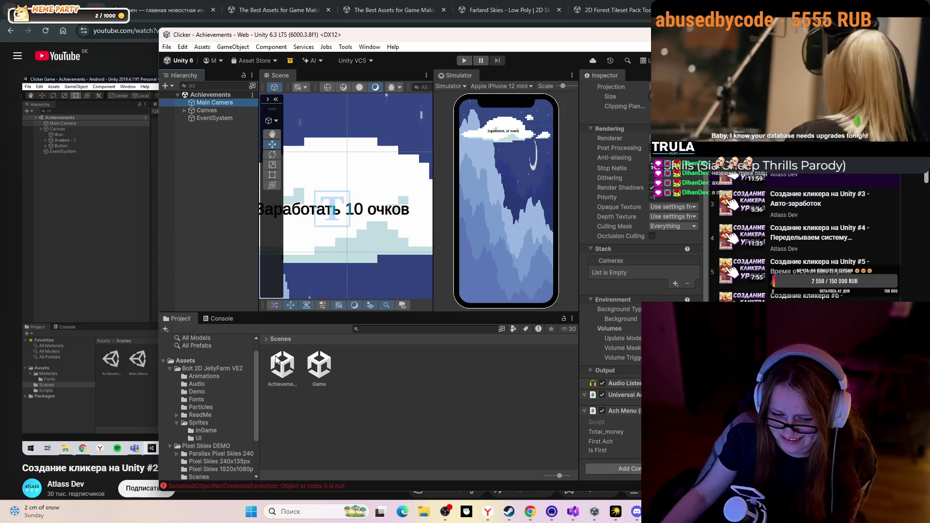
Expand Canvas, inspect the Button's On Click events, and maximize the Unity editor
{"action": "left_click_drag", "start_coordinate": [320, 492], "coordinate": [320, 384]}
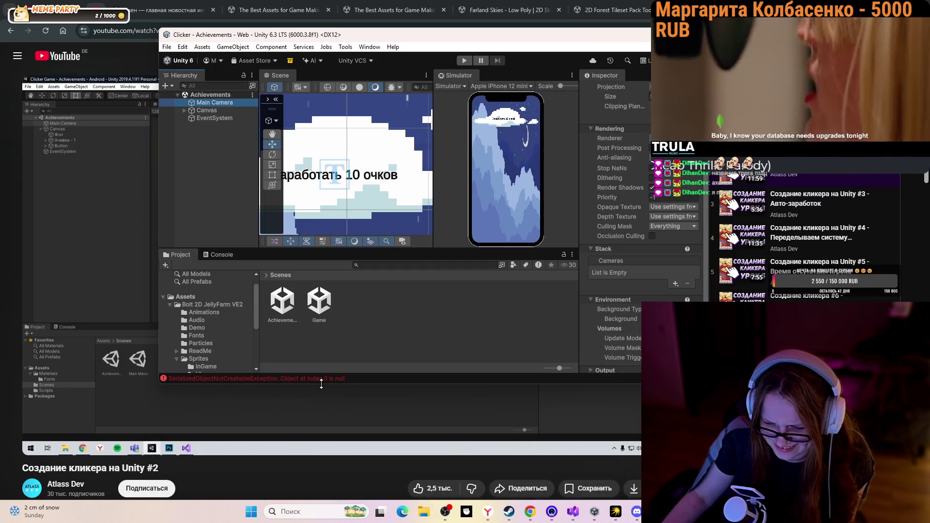
{"action": "scroll", "coordinate": [615, 218], "scroll_direction": "down", "scroll_amount": 5}
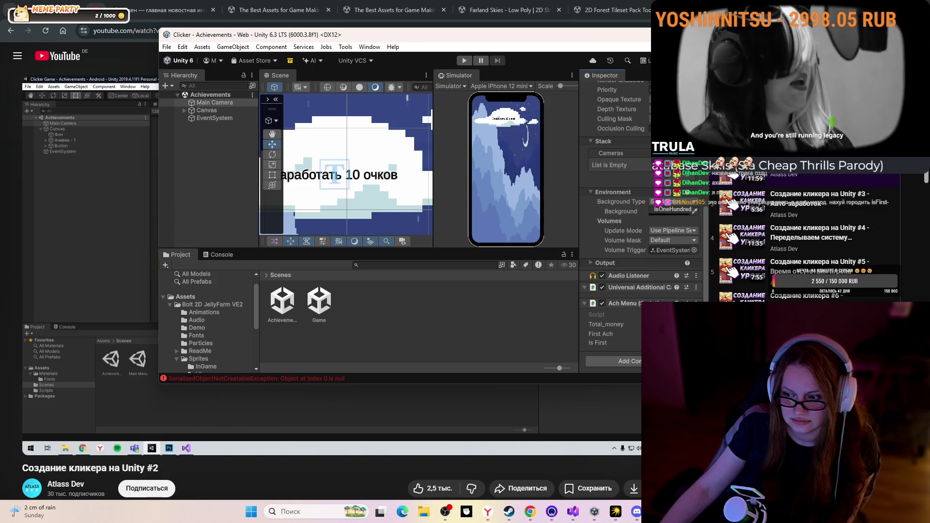
{"action": "left_click", "coordinate": [184, 111]}
{"action": "left_click", "coordinate": [212, 126]}
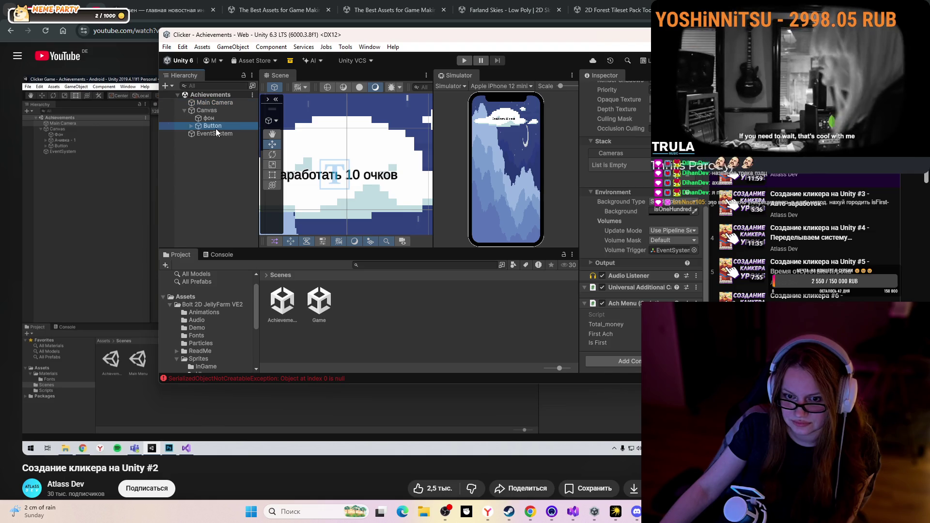
{"action": "scroll", "coordinate": [645, 214], "scroll_direction": "down", "scroll_amount": 3}
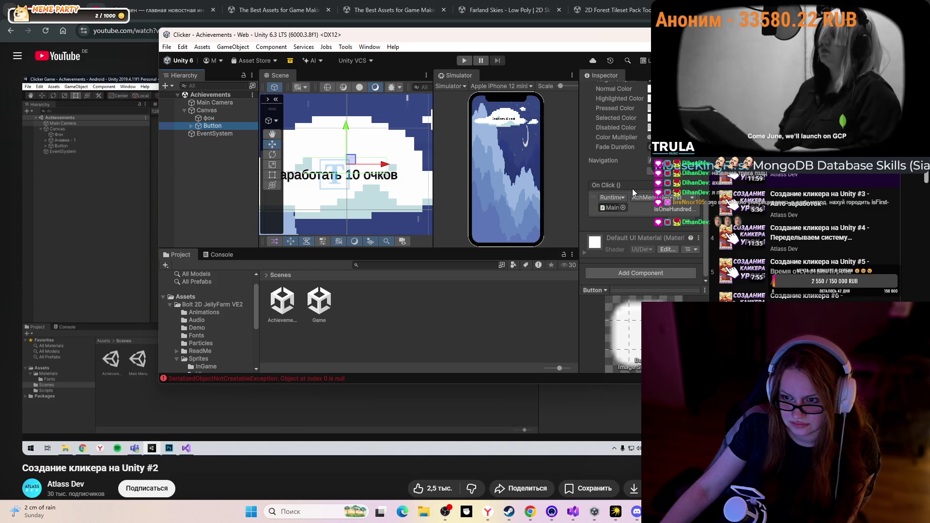
{"action": "double_click", "coordinate": [639, 35]}
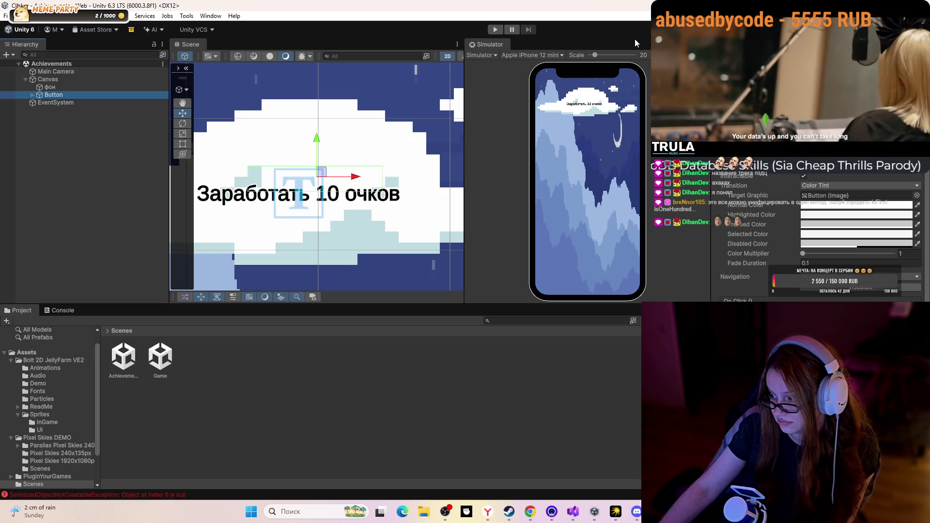
Review the ToAchievements method in MainMenu.cs in Visual Studio, then return to Unity
{"action": "left_click", "coordinate": [76, 71]}
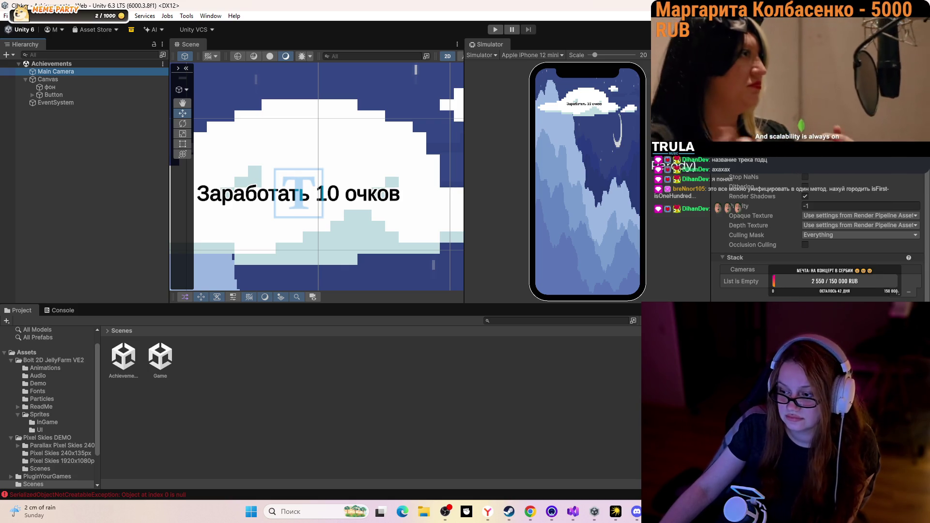
{"action": "left_click", "coordinate": [445, 404]}
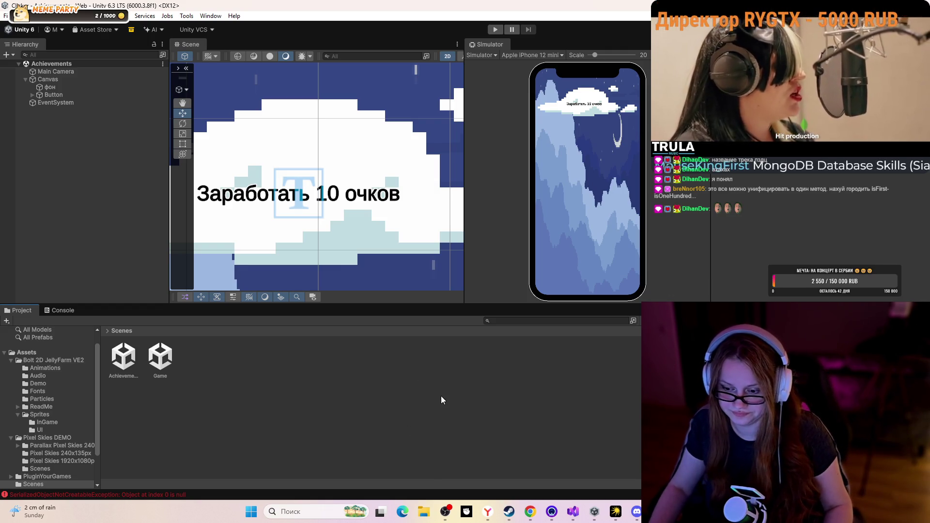
{"action": "left_click", "coordinate": [573, 511]}
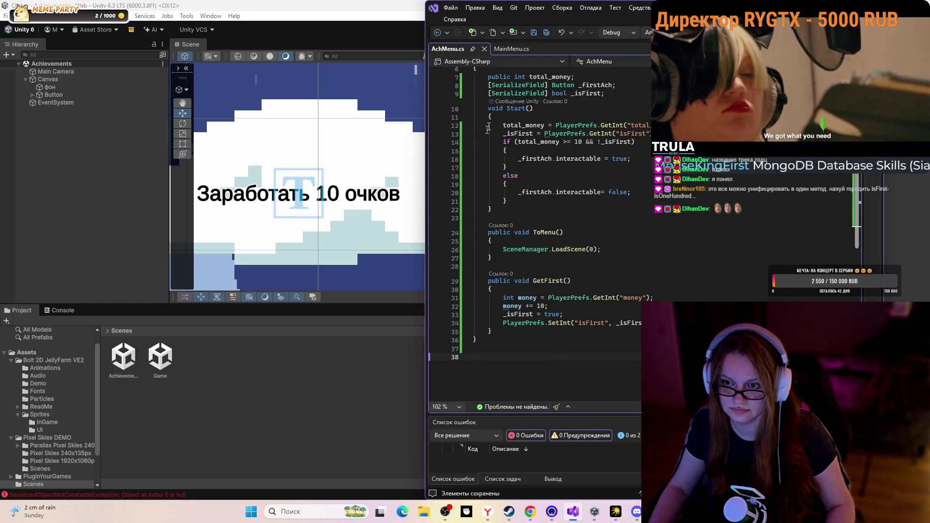
{"action": "left_click", "coordinate": [511, 48]}
{"action": "left_click", "coordinate": [713, 284]}
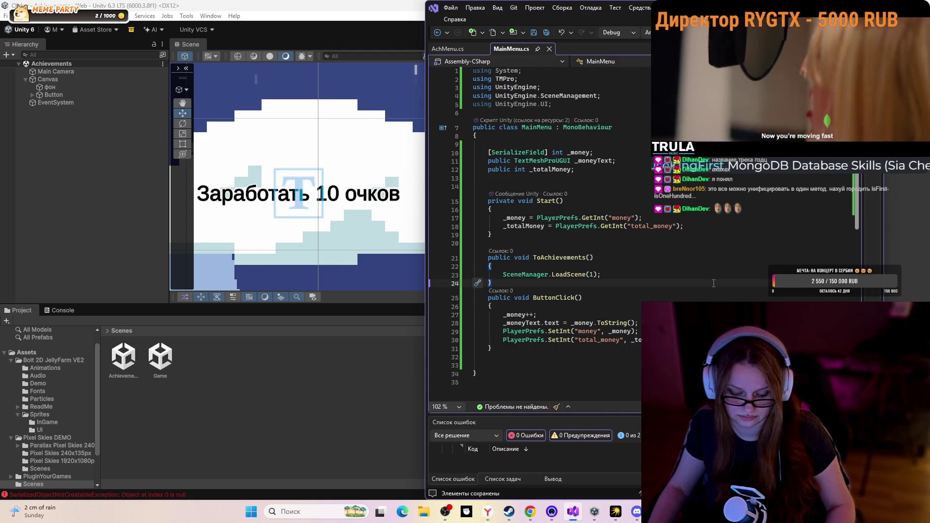
{"action": "left_click", "coordinate": [363, 125]}
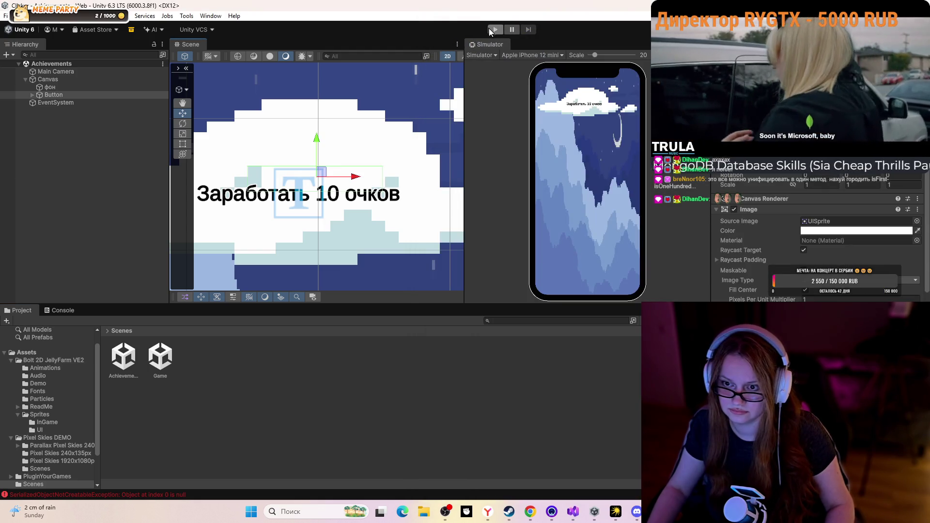
Run and stop a quick Play-mode test, then open the Game scene
{"action": "left_click", "coordinate": [490, 30]}
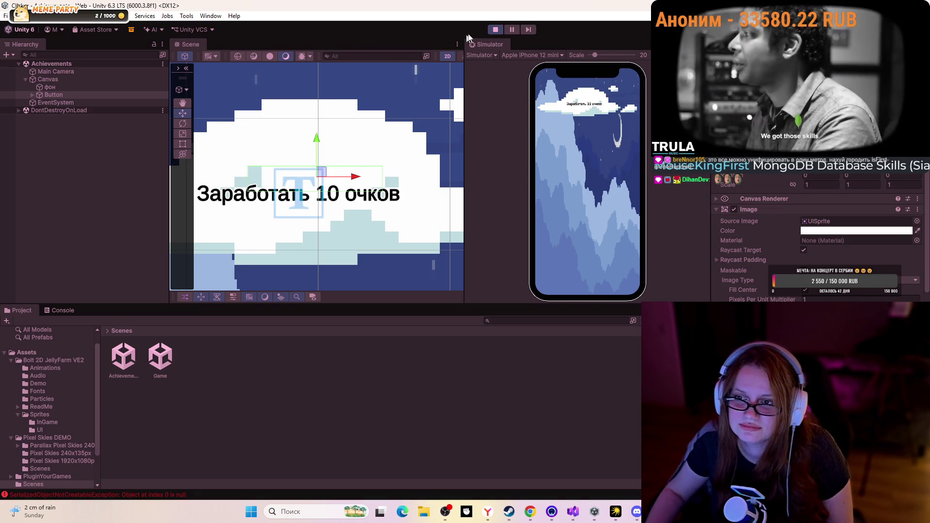
{"action": "left_click", "coordinate": [492, 29]}
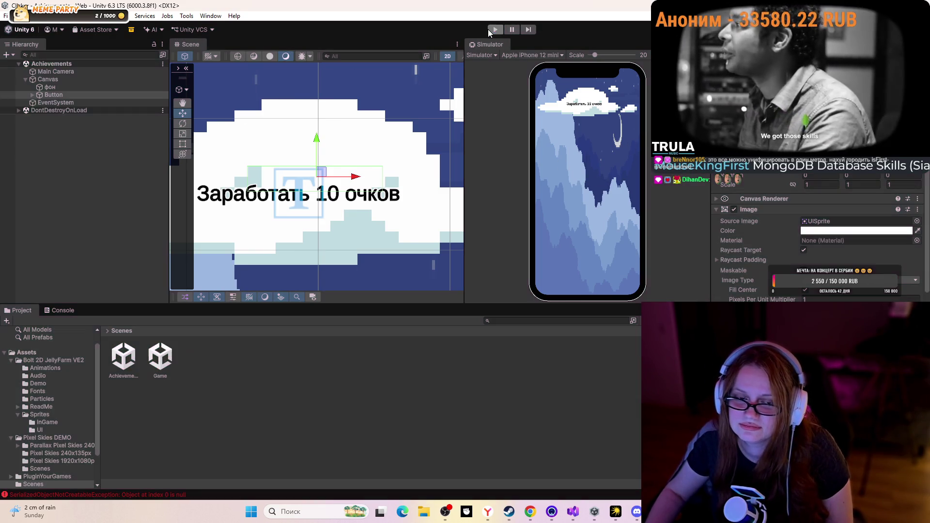
{"action": "double_click", "coordinate": [161, 356]}
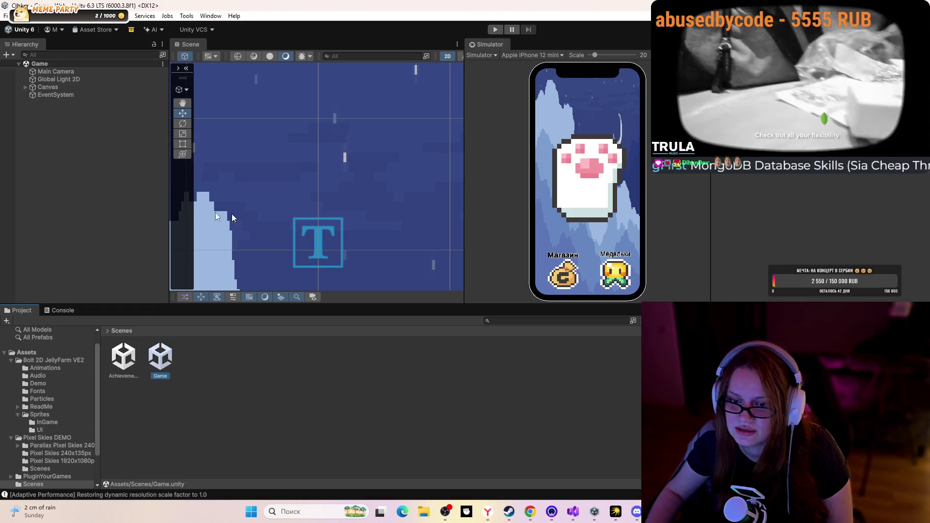
{"action": "scroll", "coordinate": [366, 106], "scroll_direction": "down", "scroll_amount": 4}
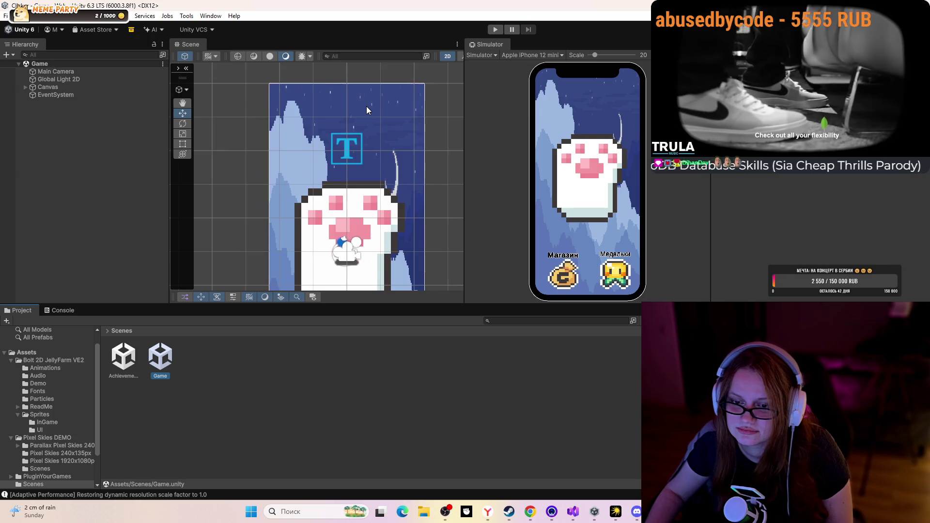
{"action": "scroll", "coordinate": [367, 106], "scroll_direction": "down", "scroll_amount": 2}
Play the Game scene, tap the cat five times, go to Медальки achievements, then stop
{"action": "left_click", "coordinate": [495, 29]}
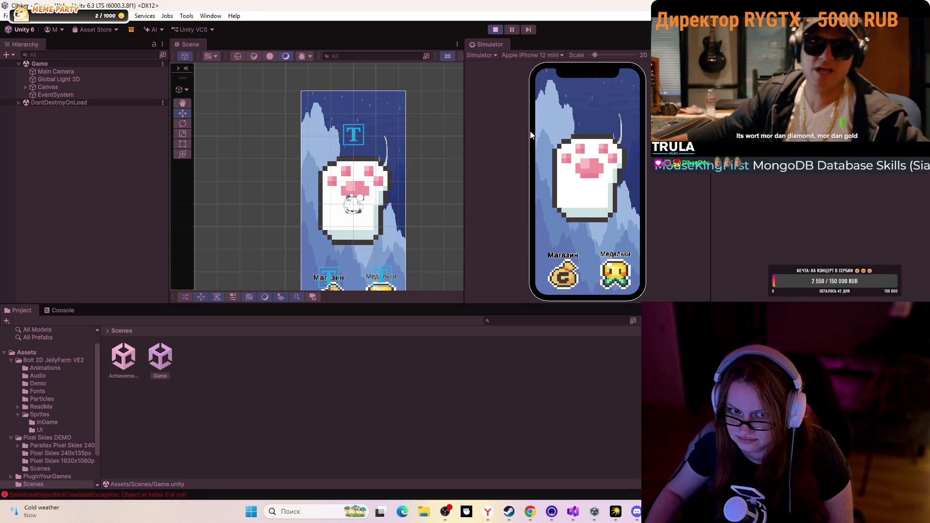
{"action": "left_click", "coordinate": [590, 186]}
{"action": "left_click", "coordinate": [590, 186]}
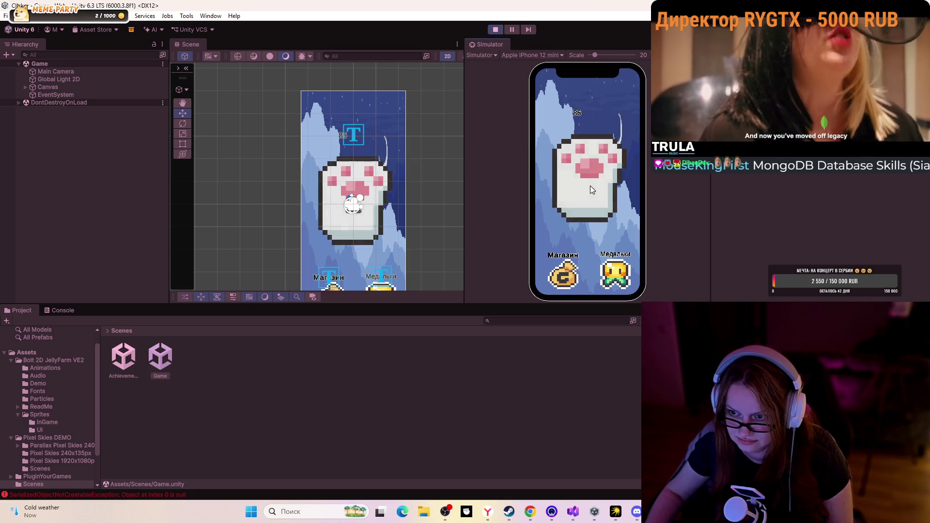
{"action": "left_click", "coordinate": [590, 185]}
{"action": "left_click", "coordinate": [590, 185]}
{"action": "left_click", "coordinate": [590, 185]}
{"action": "left_click", "coordinate": [604, 289]}
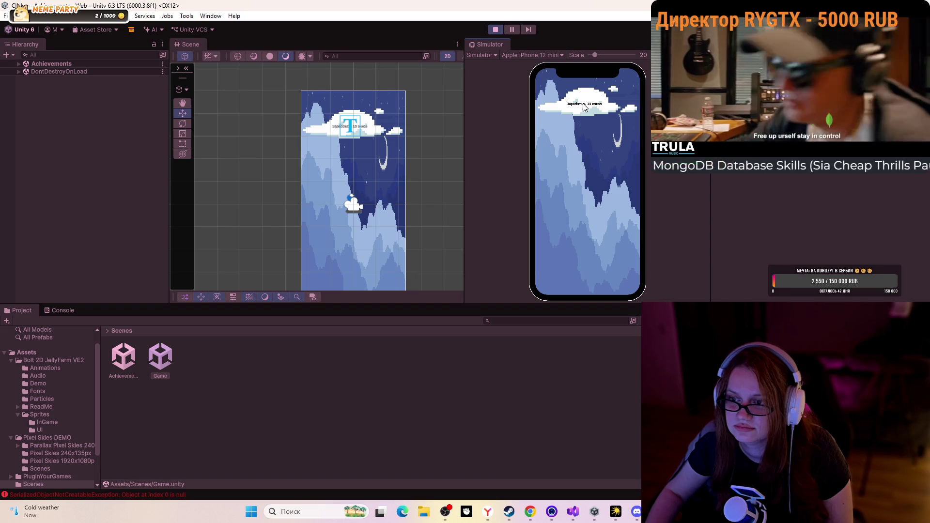
{"action": "left_click", "coordinate": [496, 29]}
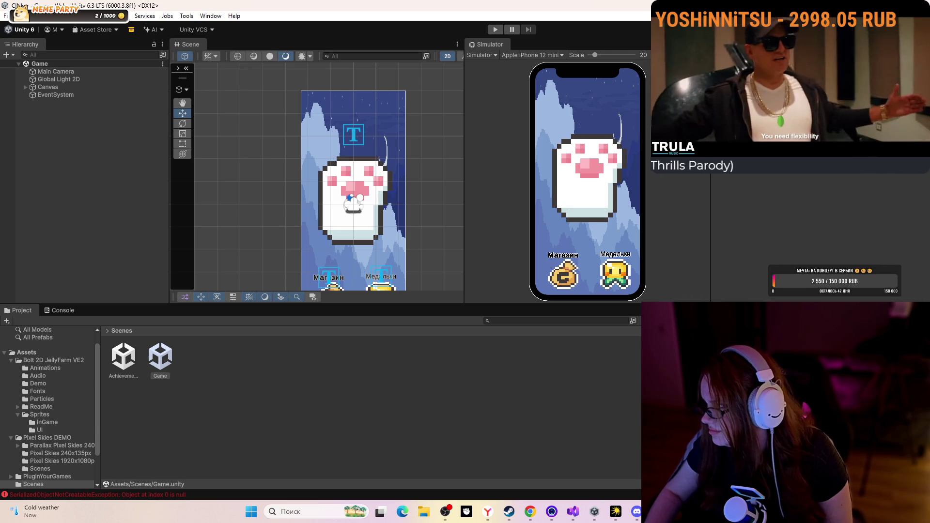
Expand the Game scene's Canvas, then bring the YouTube tutorial to the front
{"action": "key", "text": "alt+Tab"}
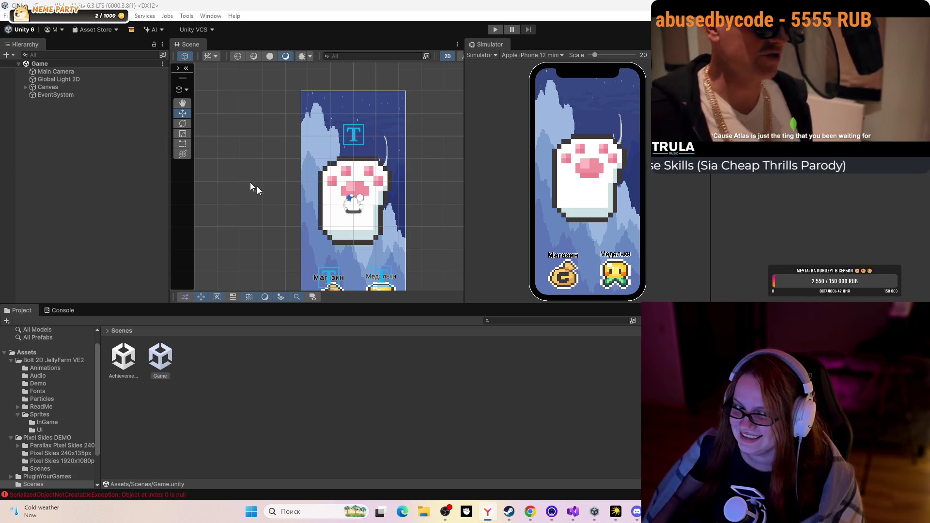
{"action": "left_click", "coordinate": [26, 87]}
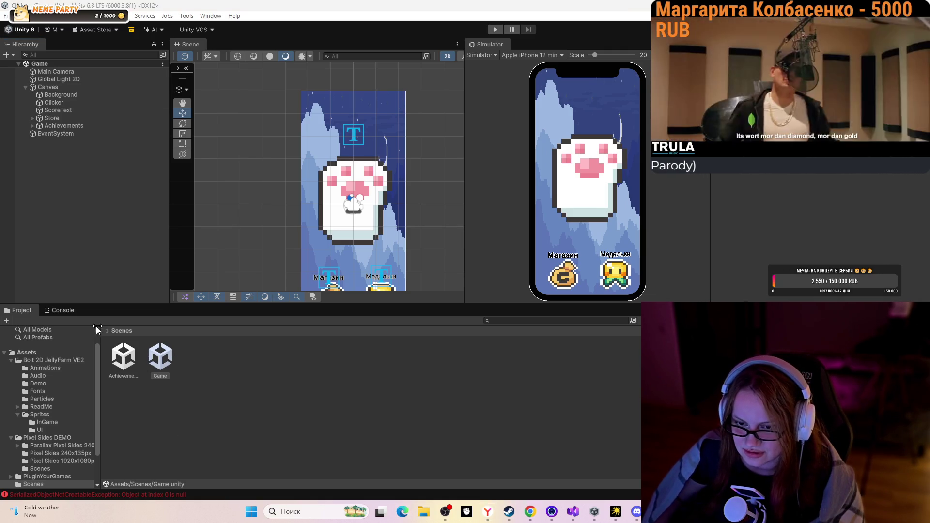
{"action": "left_click", "coordinate": [530, 512]}
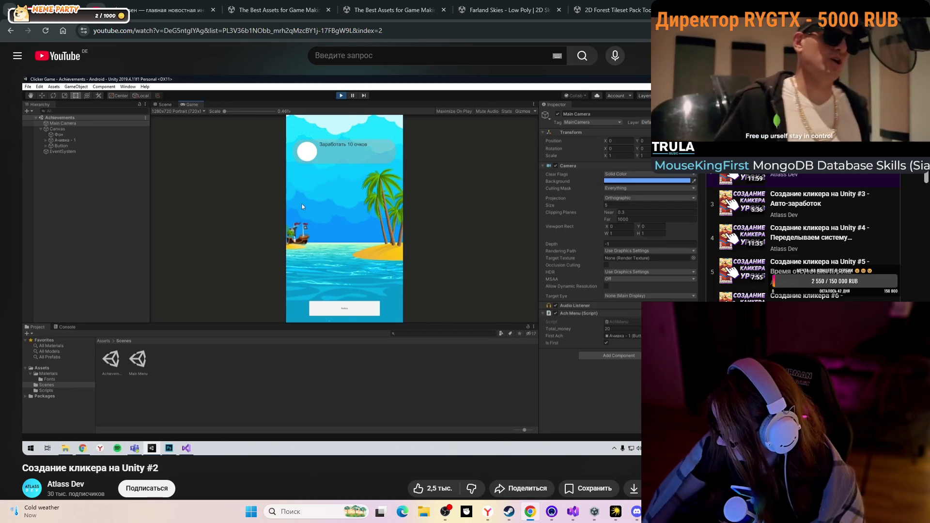
Rewind the tutorial to 7:40 on MainMenu's ButtonClick code, pause it, and switch to Visual Studio
{"action": "mouse_move", "coordinate": [330, 225]}
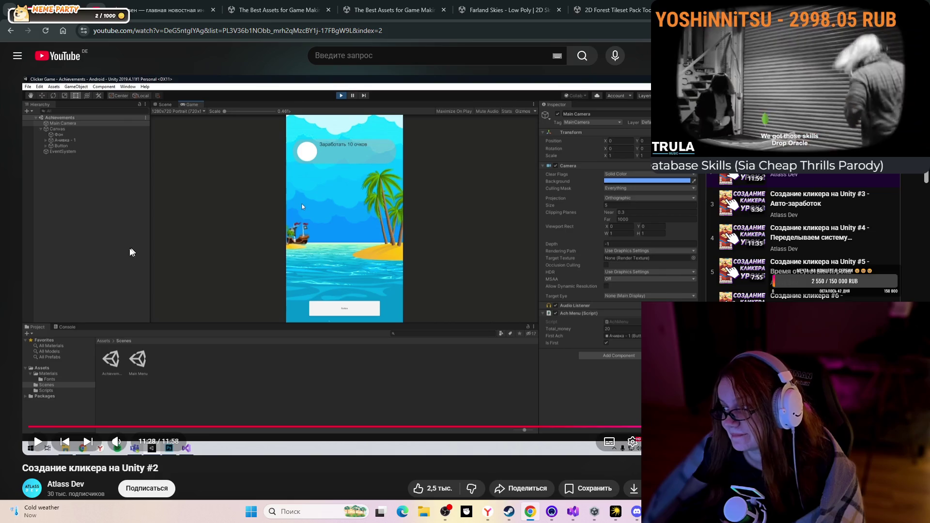
{"action": "left_click", "coordinate": [208, 295]}
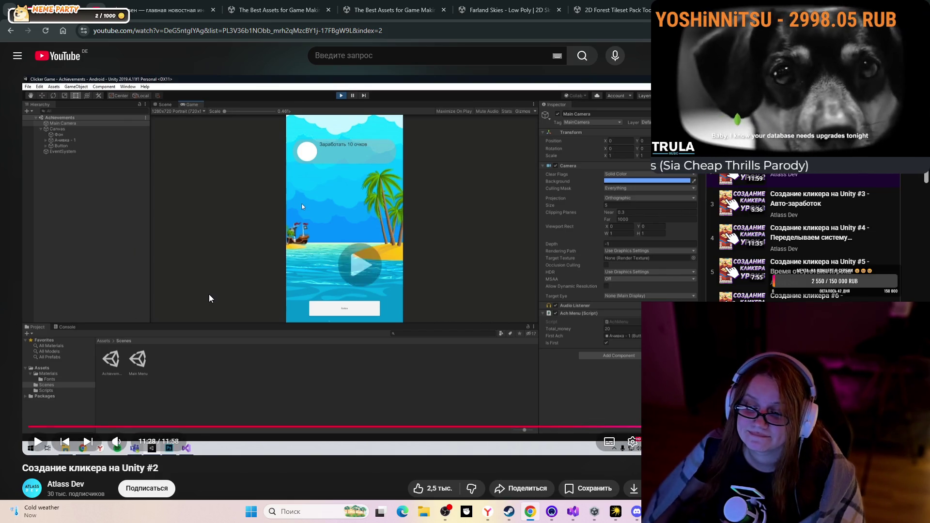
{"action": "key", "text": "Left"}
{"action": "key", "text": "Left"}
{"action": "key", "text": "Left"}
{"action": "key", "text": "Left"}
{"action": "key", "text": "Left"}
{"action": "key", "text": "Left"}
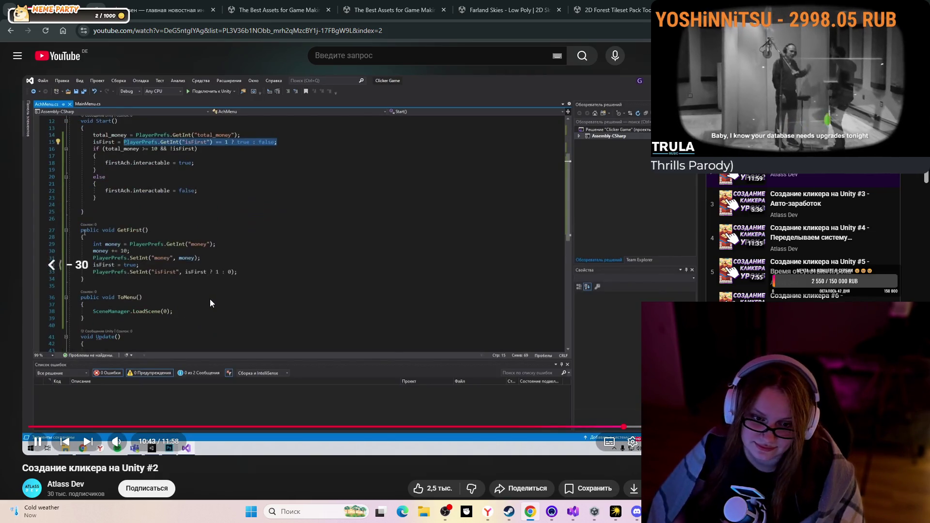
{"action": "key", "text": "Left"}
{"action": "key", "text": "Left"}
{"action": "key", "text": "Left"}
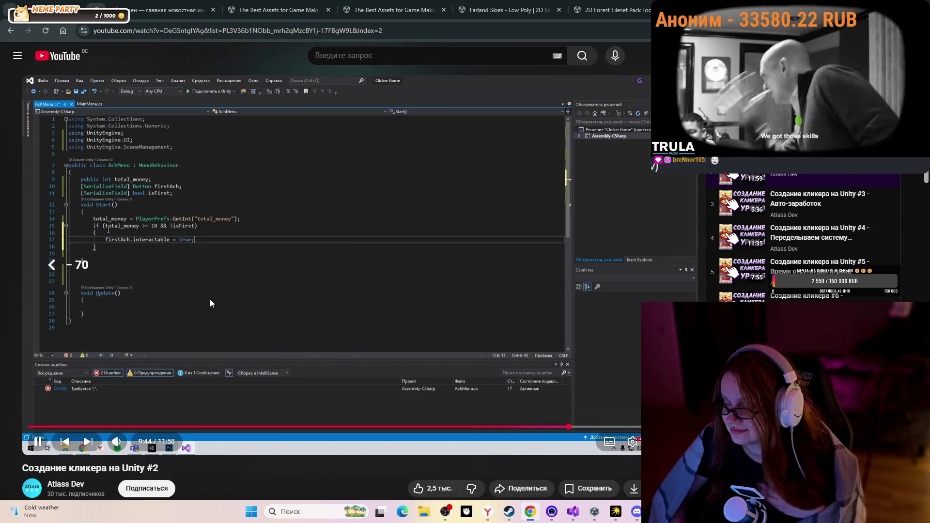
{"action": "key", "text": "Left"}
{"action": "key", "text": "Left"}
{"action": "key", "text": "Left"}
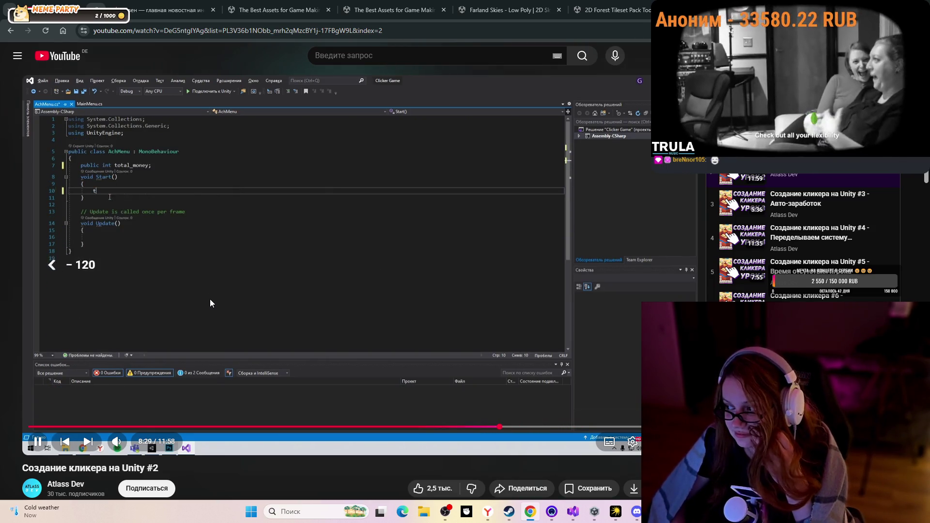
{"action": "key", "text": "Left"}
{"action": "key", "text": "Left"}
{"action": "key", "text": "Left"}
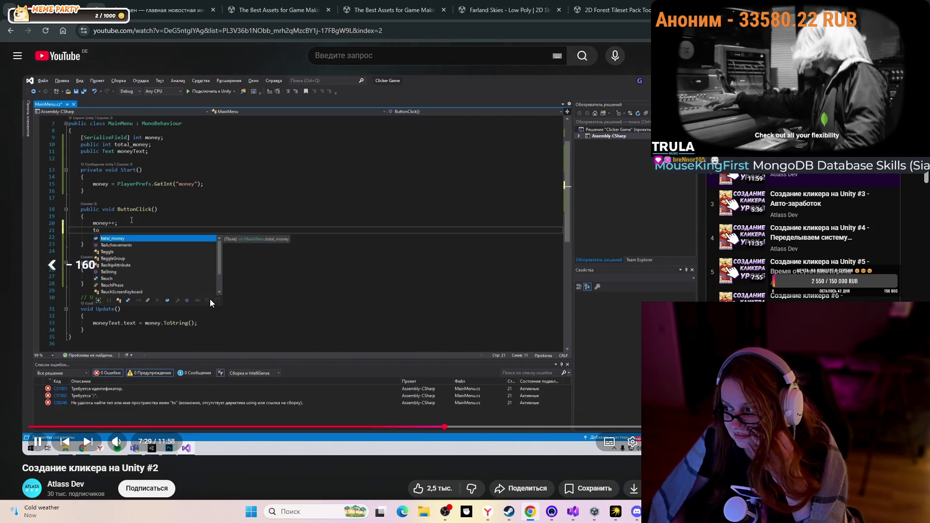
{"action": "key", "text": "Left"}
{"action": "key", "text": "Left"}
{"action": "key", "text": "Left"}
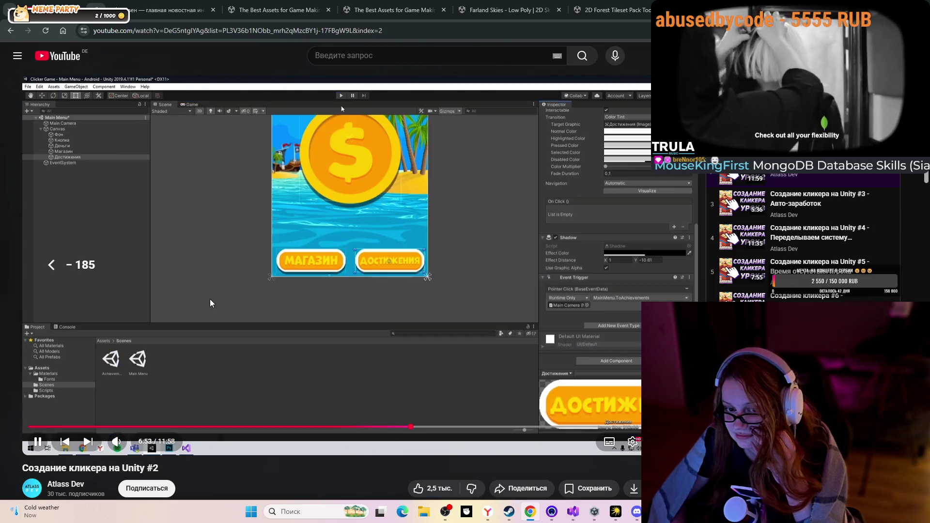
{"action": "key", "text": "Left"}
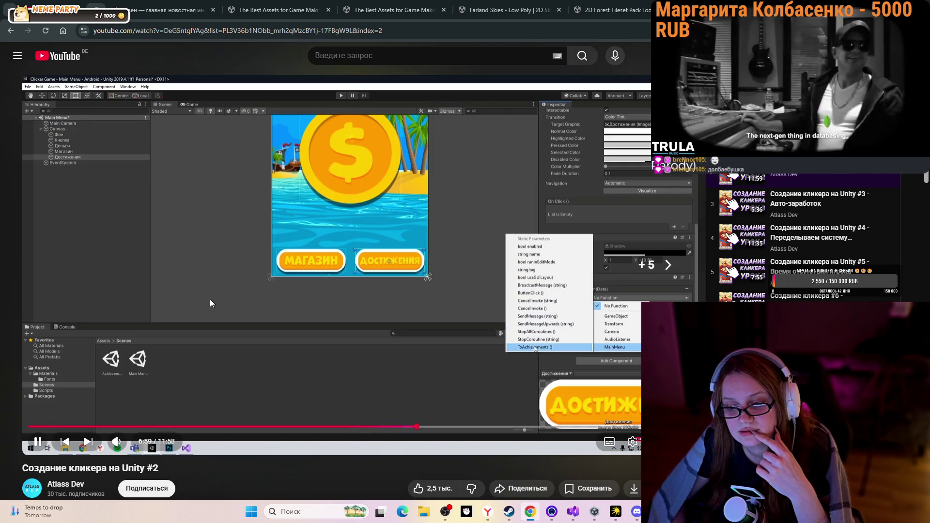
{"action": "key", "text": "Right"}
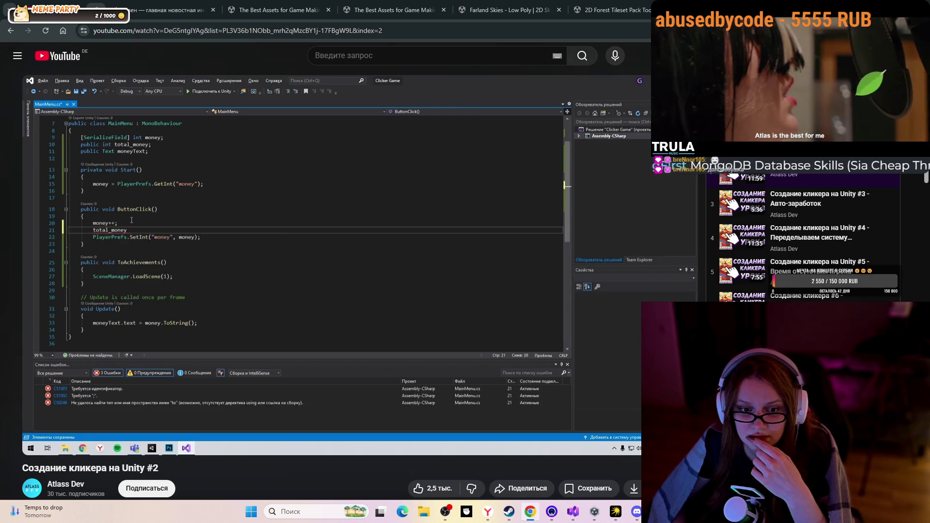
{"action": "left_click", "coordinate": [226, 309]}
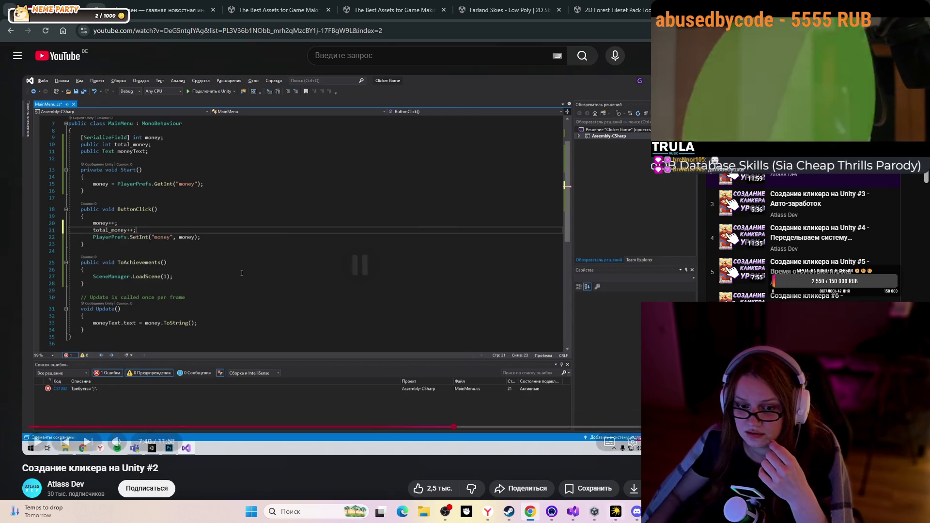
{"action": "left_click", "coordinate": [573, 511]}
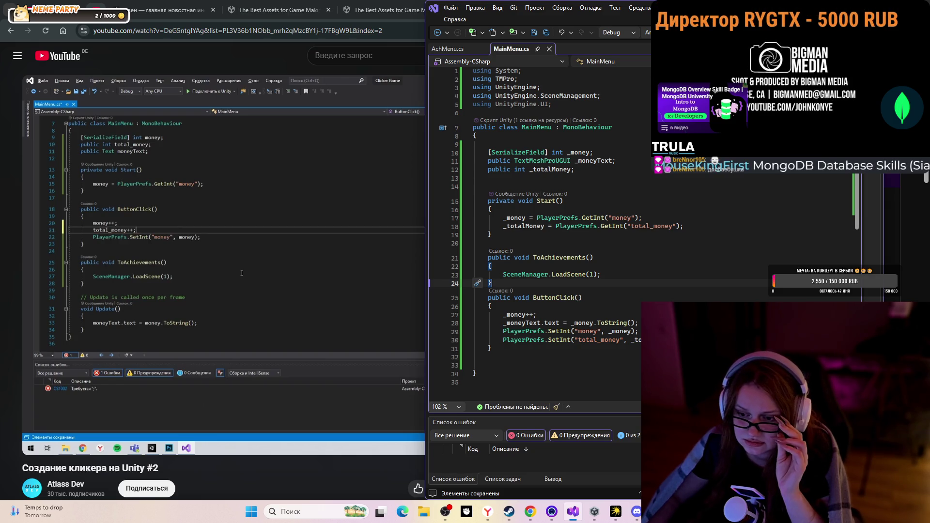
Add '_totalMoney++;' after '_money++;' in ButtonClick and save MainMenu.cs
{"action": "left_click", "coordinate": [560, 315]}
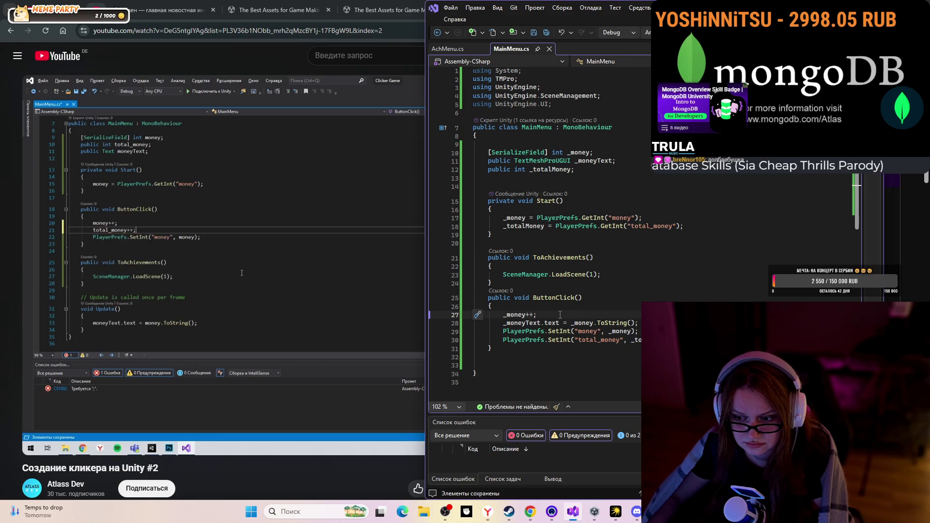
{"action": "key", "text": "Return"}
{"action": "type", "text": "+"}
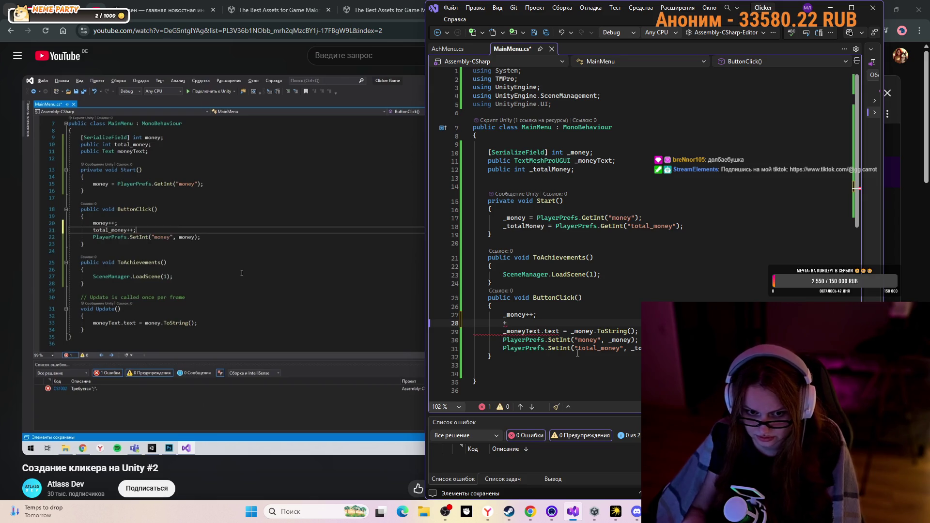
{"action": "key", "text": "BackSpace"}
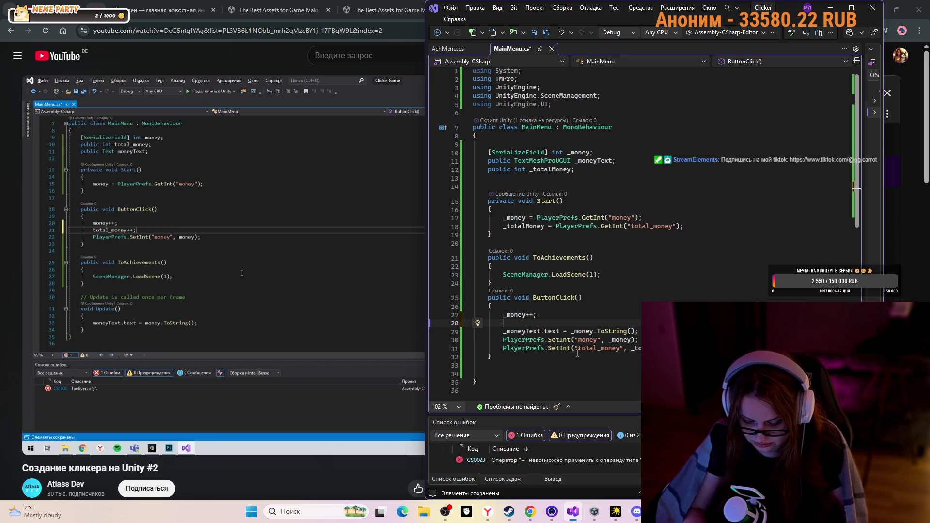
{"action": "type", "text": "total"}
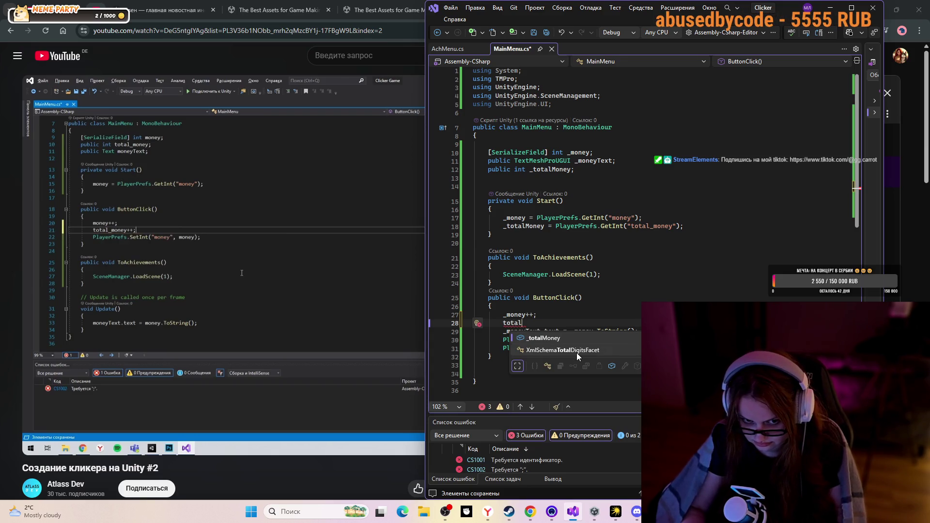
{"action": "key", "text": "Tab"}
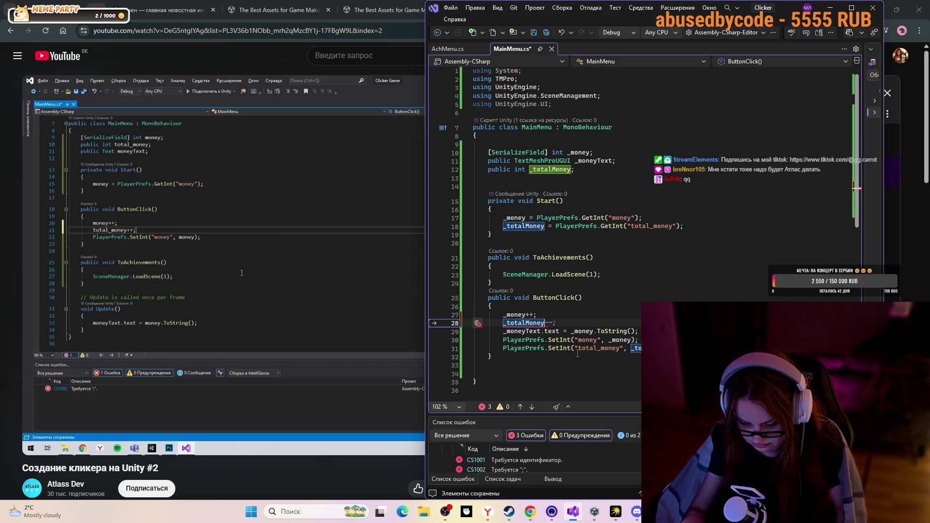
{"action": "type", "text": "++"}
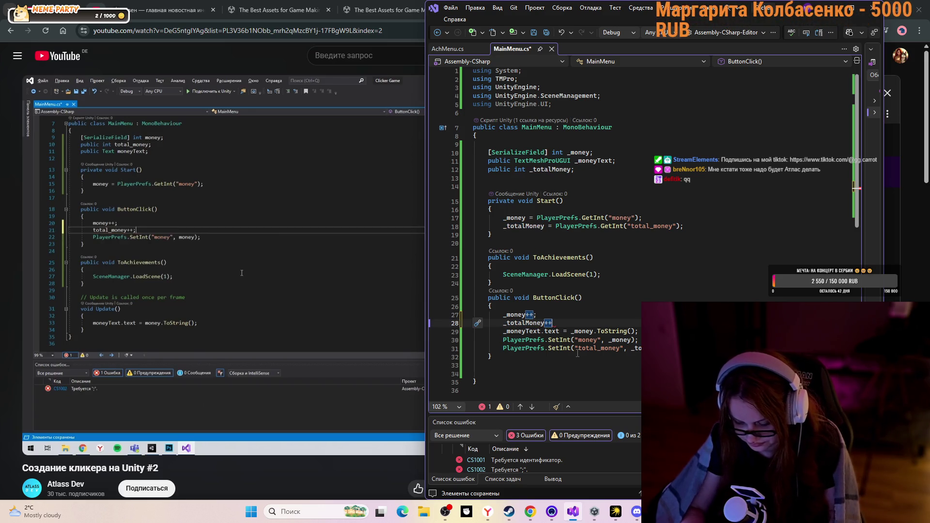
{"action": "type", "text": ";"}
{"action": "left_click", "coordinate": [592, 363]}
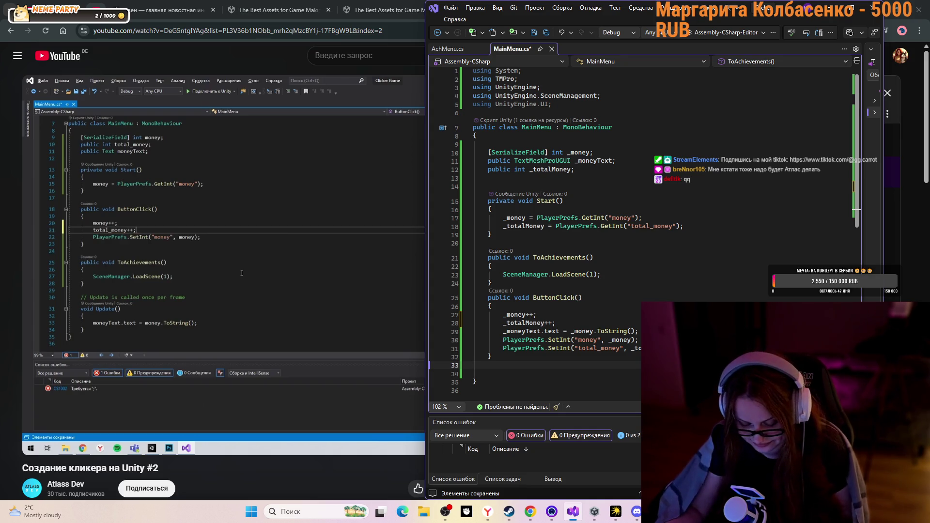
{"action": "key", "text": "ctrl+s"}
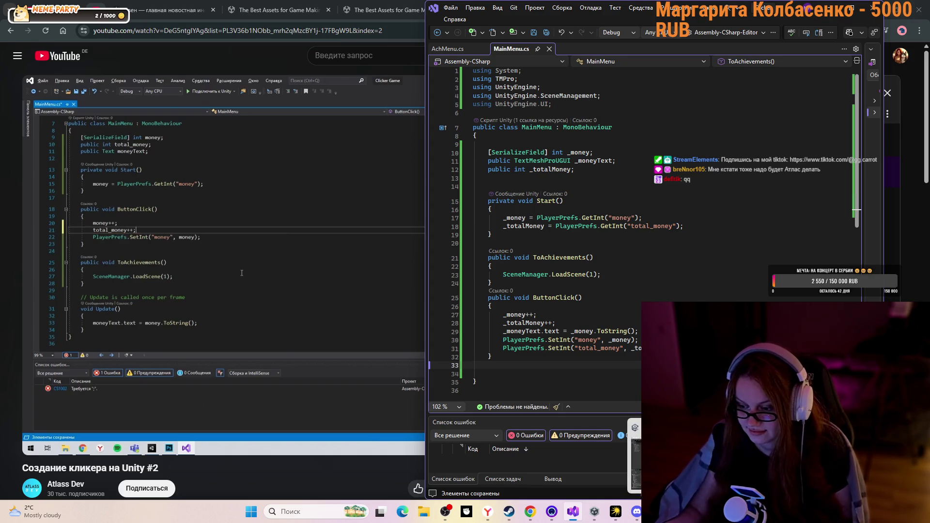
{"action": "key", "text": "alt+Tab"}
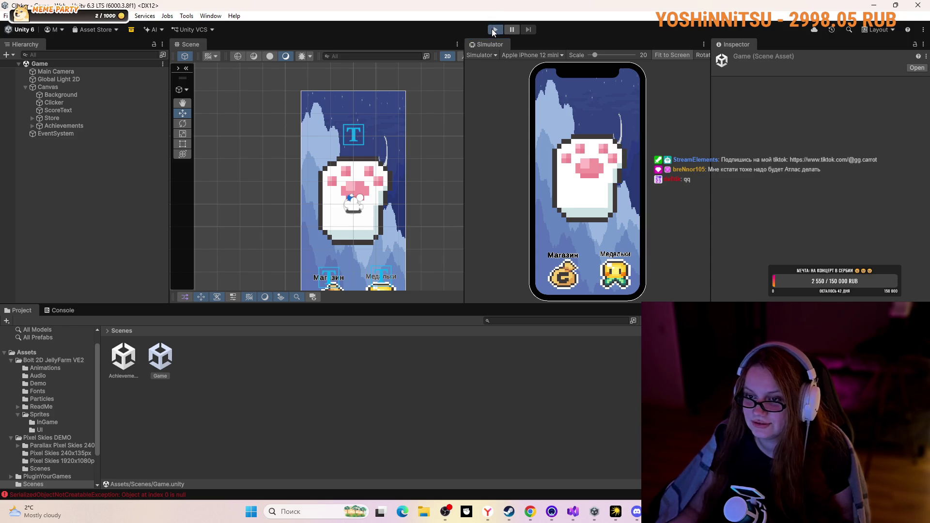
Start Play mode and tap the cat seven times to raise the score
{"action": "left_click", "coordinate": [494, 30]}
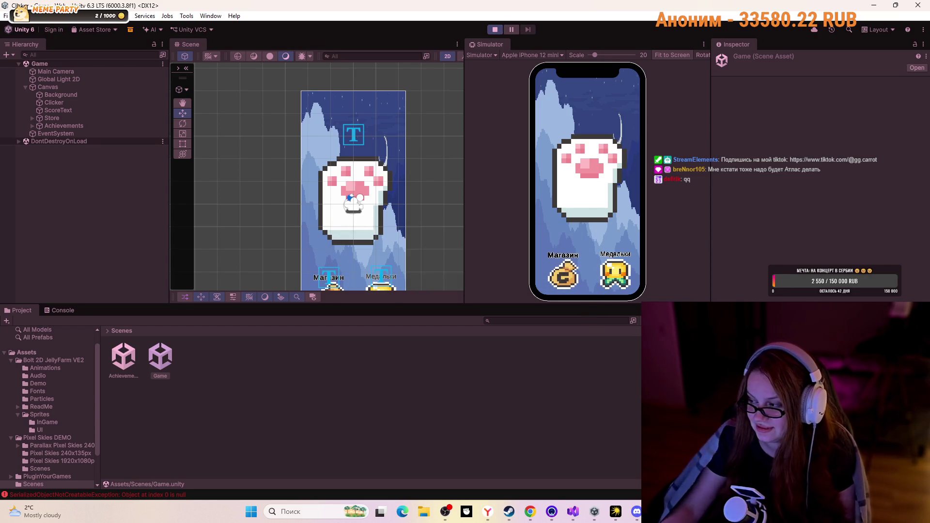
{"action": "left_click", "coordinate": [586, 183]}
{"action": "left_click", "coordinate": [585, 180]}
{"action": "left_click", "coordinate": [585, 179]}
{"action": "left_click", "coordinate": [585, 178]}
{"action": "left_click", "coordinate": [585, 177]}
{"action": "left_click", "coordinate": [585, 178]}
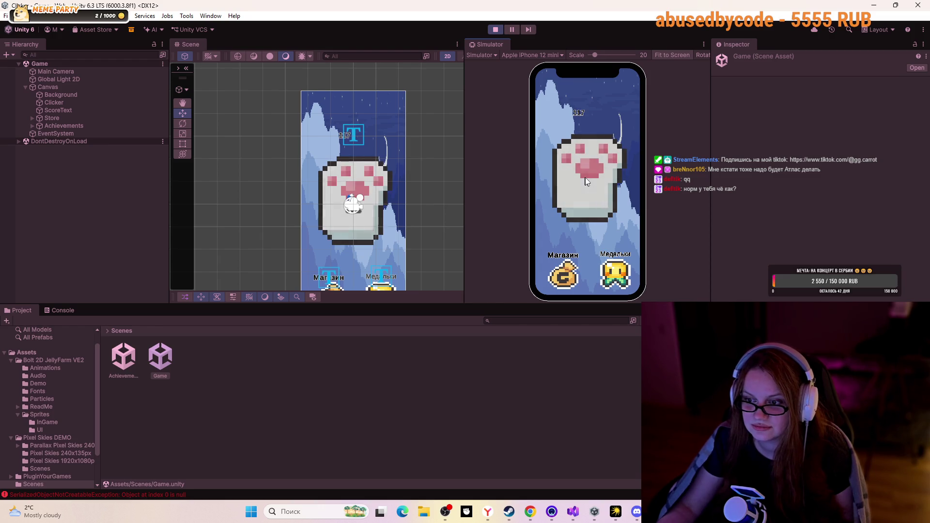
{"action": "left_click", "coordinate": [608, 169]}
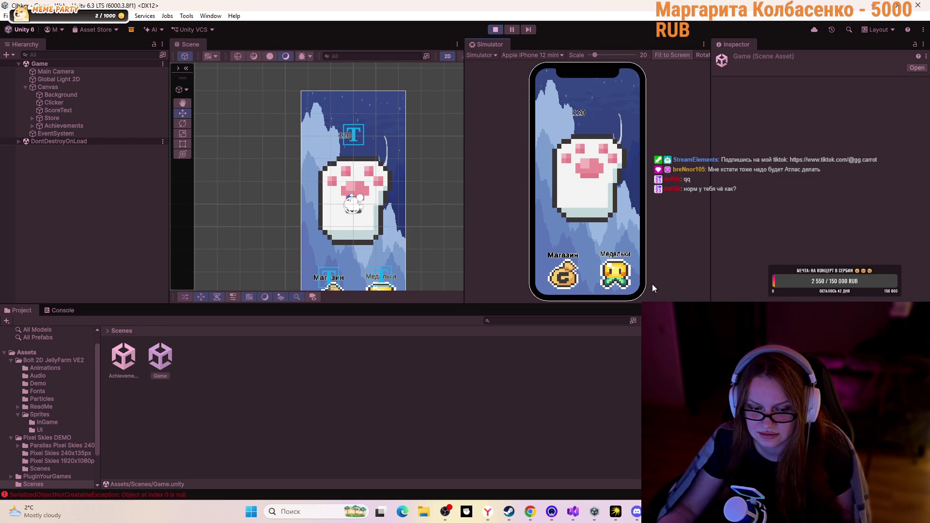
Open the Achievements scene via Медальки, stop Play mode, and return to the tutorial
{"action": "left_click", "coordinate": [609, 274]}
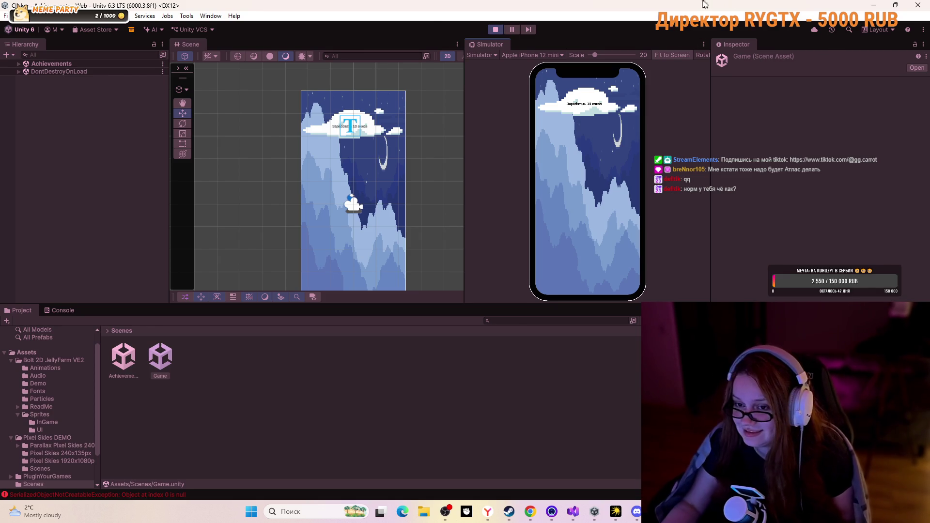
{"action": "left_click", "coordinate": [490, 30]}
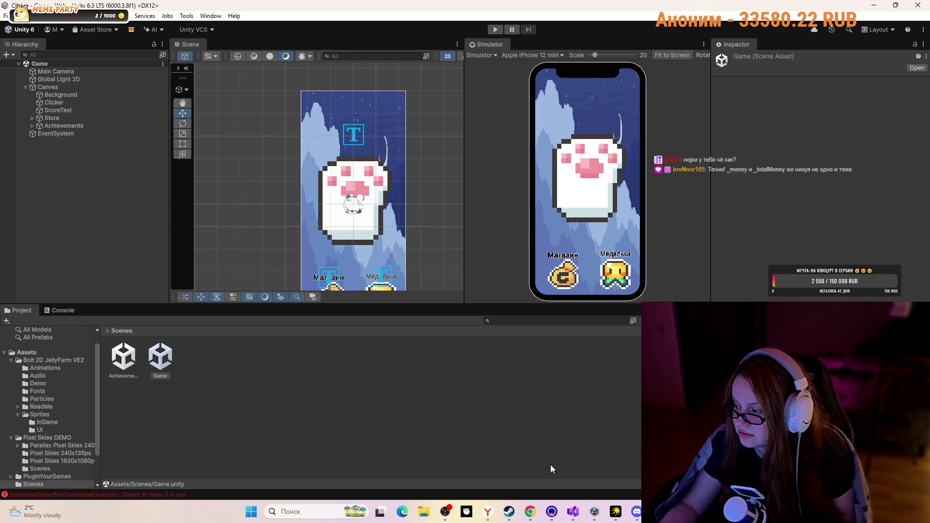
{"action": "left_click", "coordinate": [531, 512]}
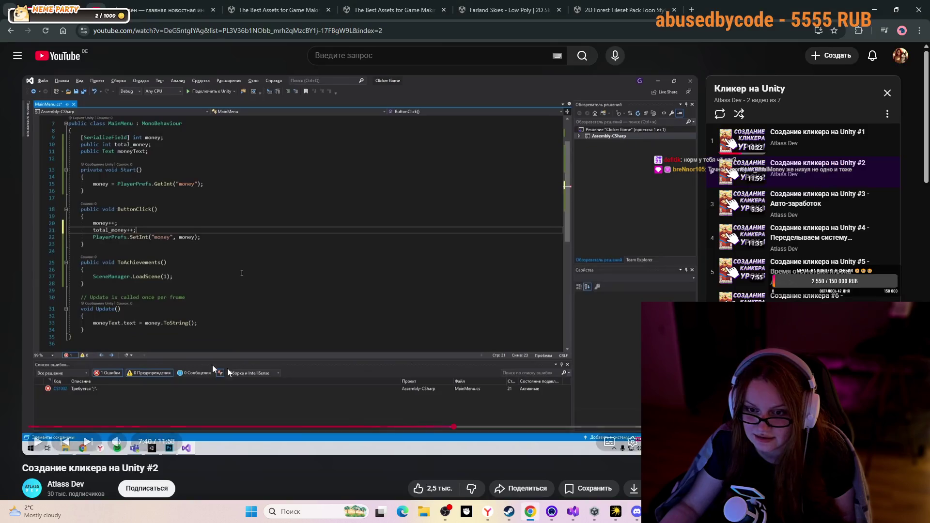
Play the tutorial to its PlayerPrefs lines and compare them with Visual Studio
{"action": "left_click", "coordinate": [293, 286]}
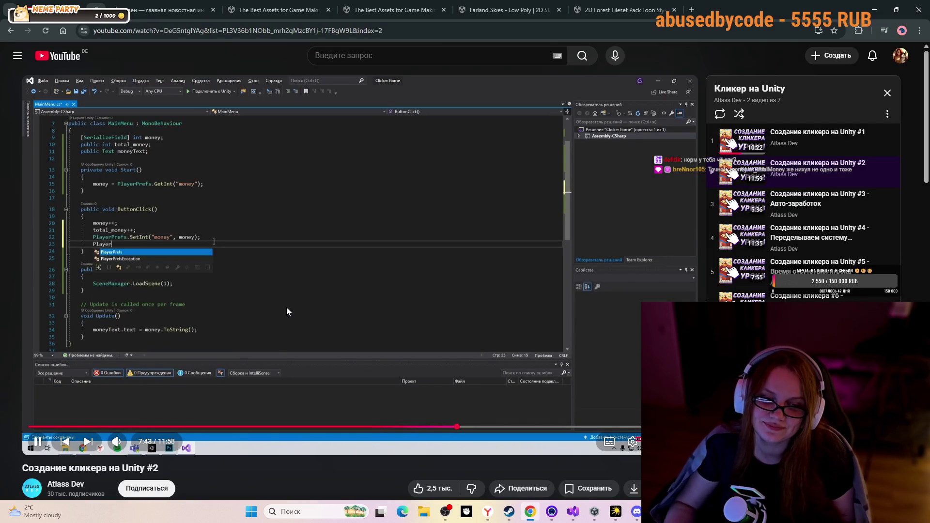
{"action": "left_click", "coordinate": [453, 300]}
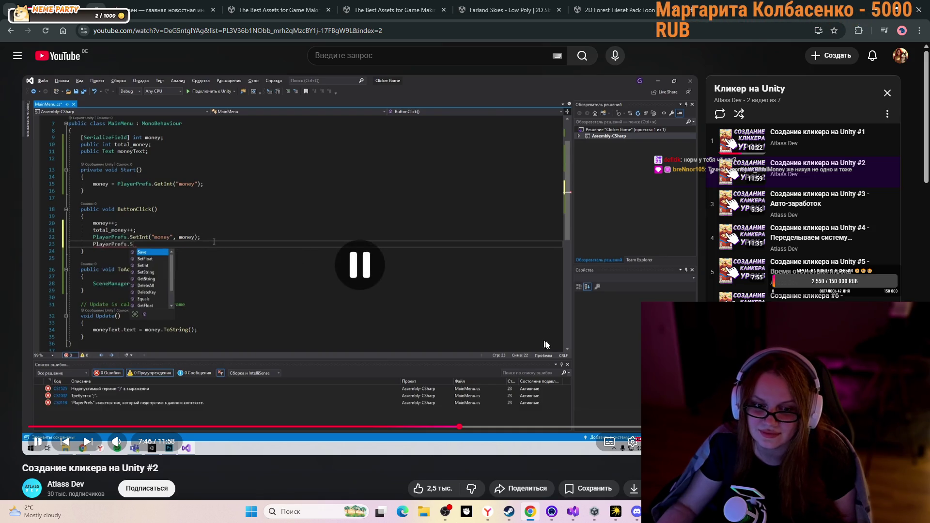
{"action": "left_click", "coordinate": [573, 513]}
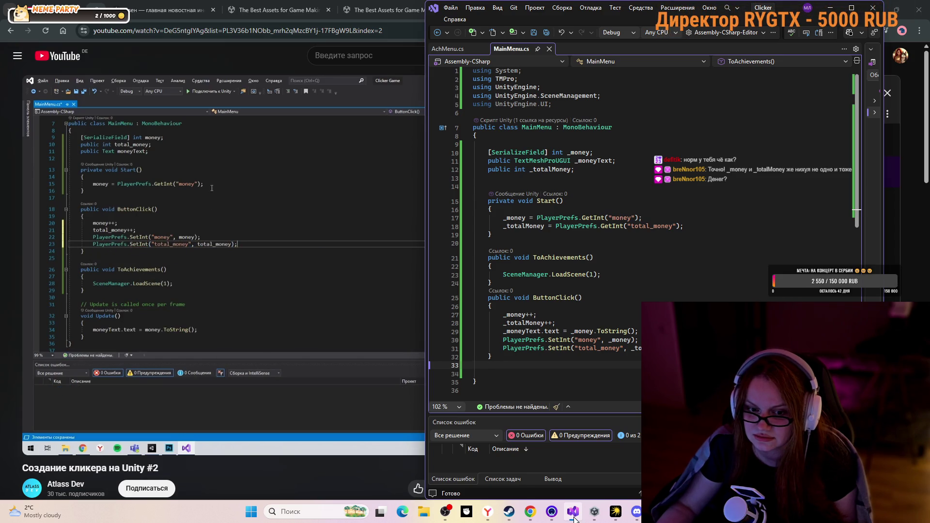
{"action": "left_click", "coordinate": [570, 512]}
{"action": "left_click", "coordinate": [567, 507]}
{"action": "left_click", "coordinate": [568, 509]}
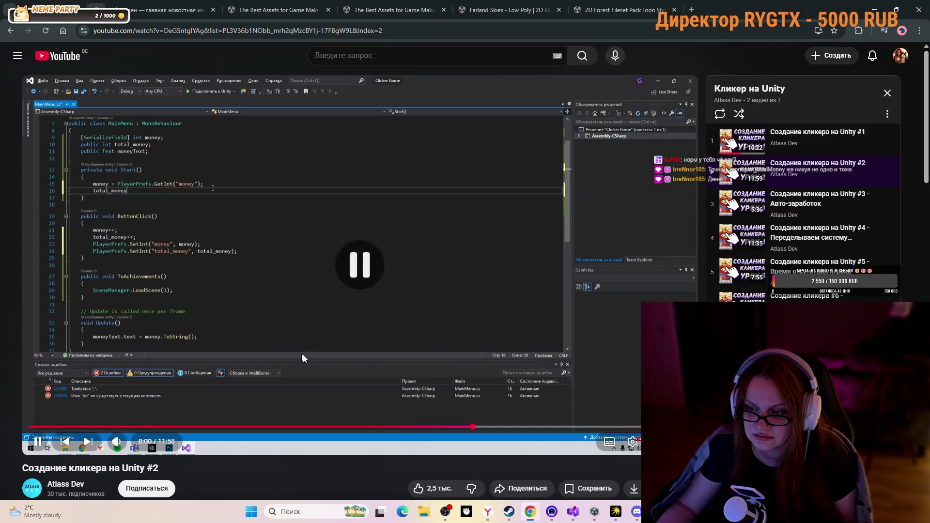
{"action": "left_click", "coordinate": [574, 512]}
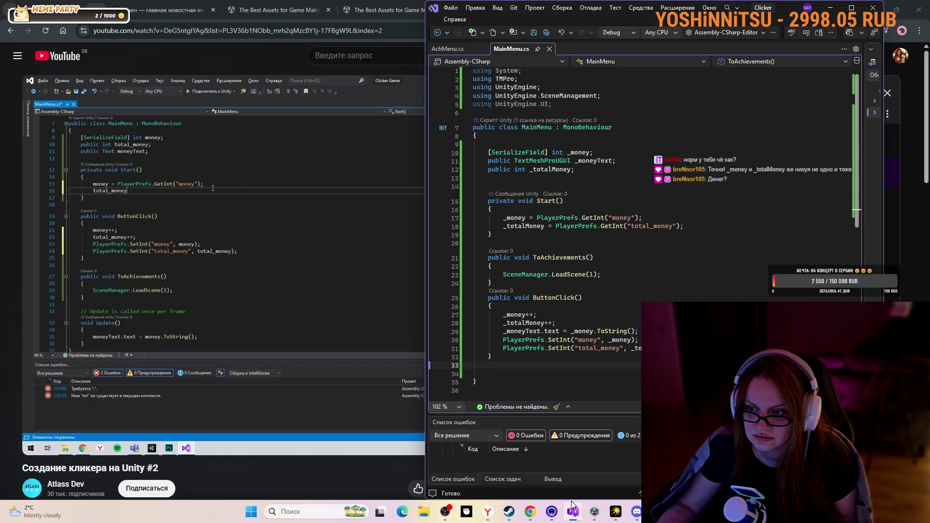
Pause the tutorial at 8:00, check it against MainMenu.cs, and save the script
{"action": "left_click", "coordinate": [327, 359]}
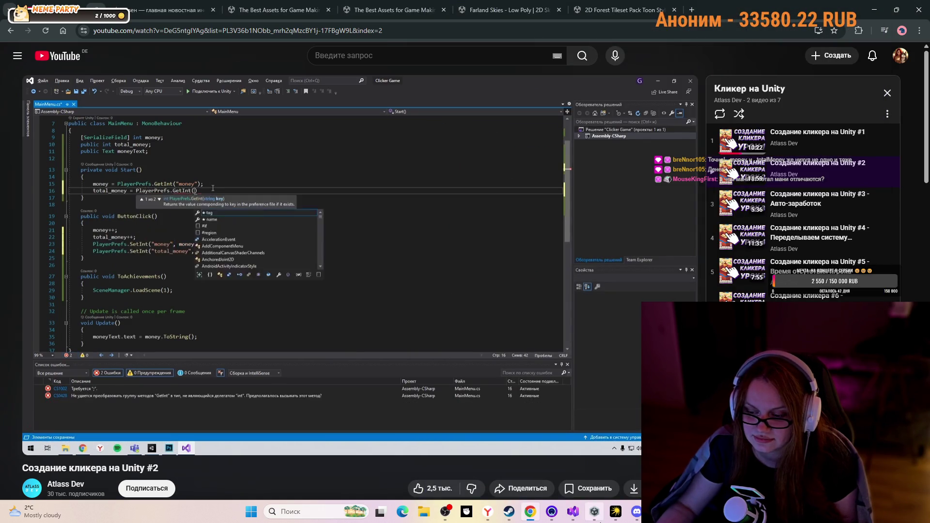
{"action": "left_click", "coordinate": [574, 514]}
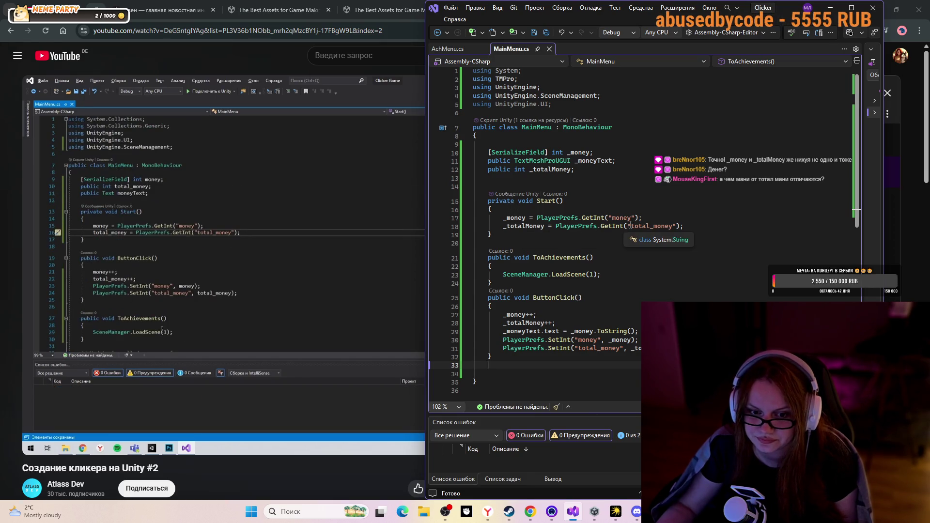
{"action": "mouse_move", "coordinate": [311, 293]}
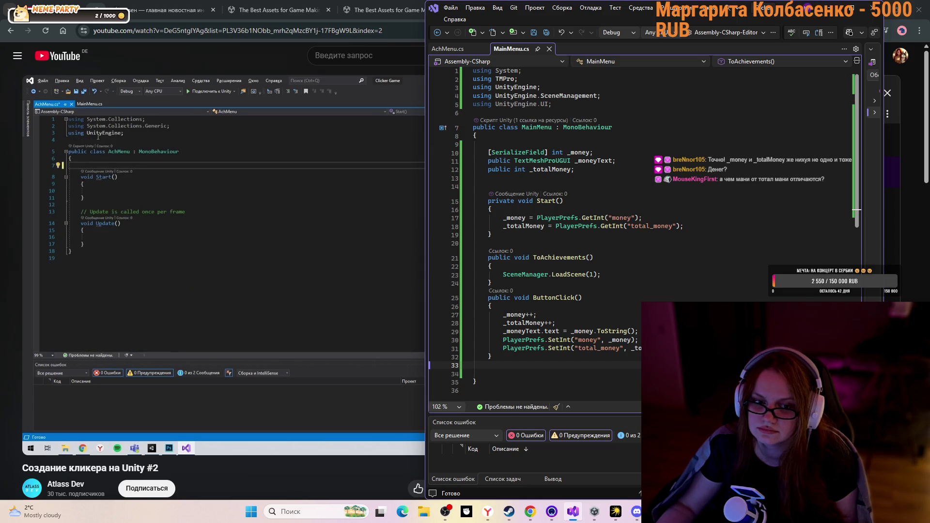
{"action": "left_click", "coordinate": [239, 272]}
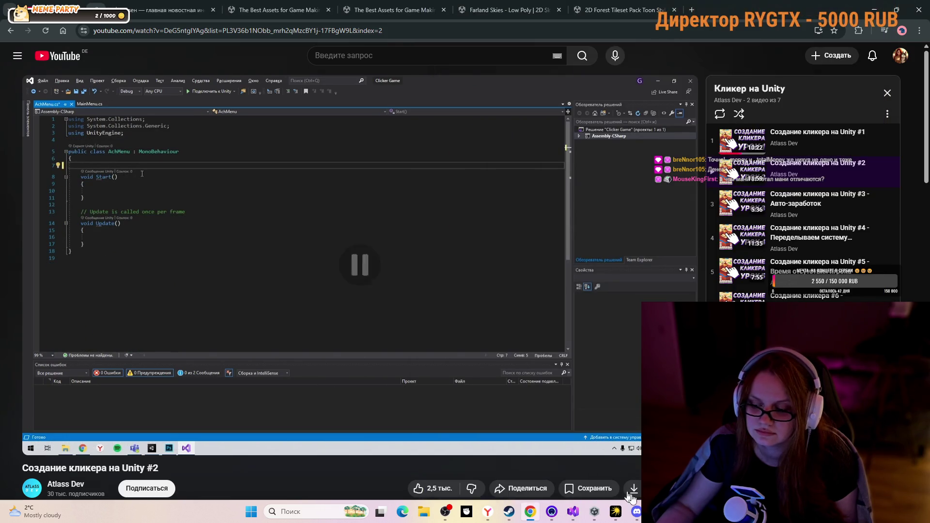
{"action": "left_click", "coordinate": [570, 513]}
{"action": "key", "text": "ctrl+s"}
Close the running Unity editor and launch Unity Hub
{"action": "left_click", "coordinate": [629, 486]}
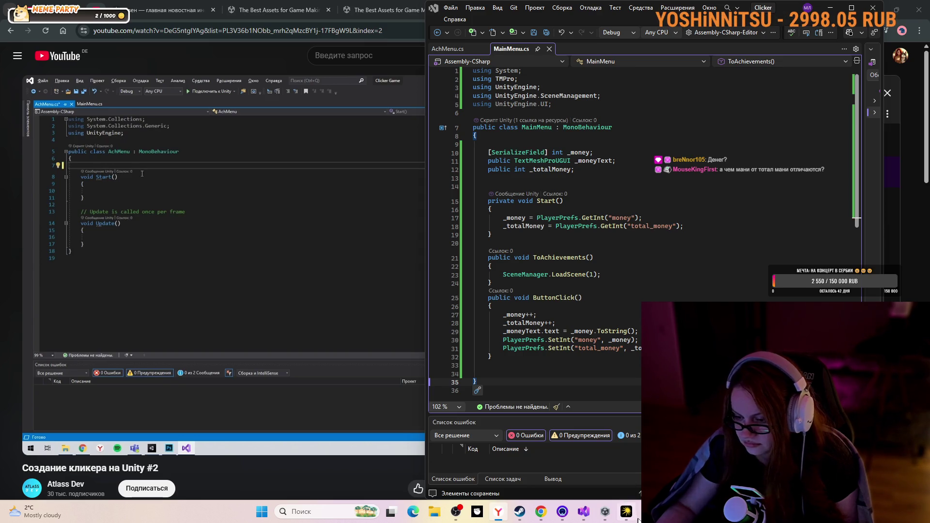
{"action": "right_click", "coordinate": [583, 512]}
{"action": "left_click", "coordinate": [601, 484]}
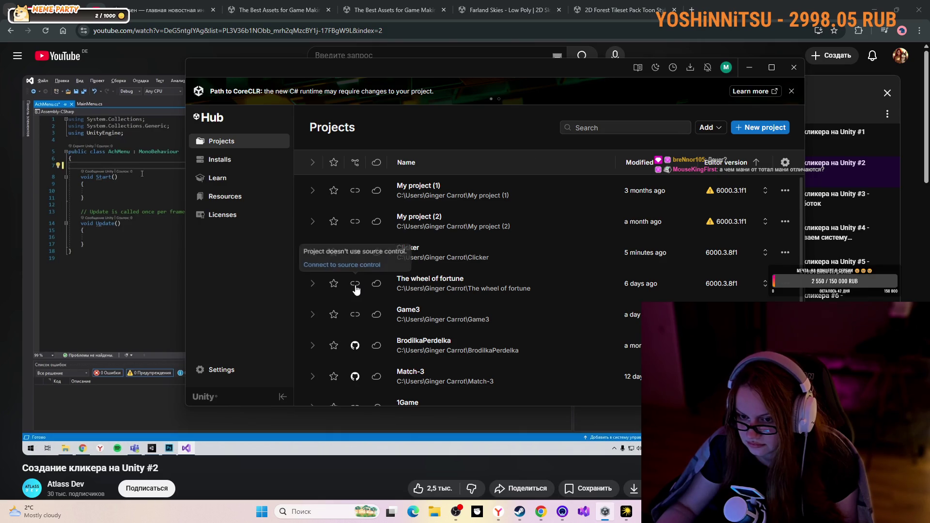
Reopen the Clicker project from Unity Hub and pause the tutorial video
{"action": "left_click", "coordinate": [408, 245]}
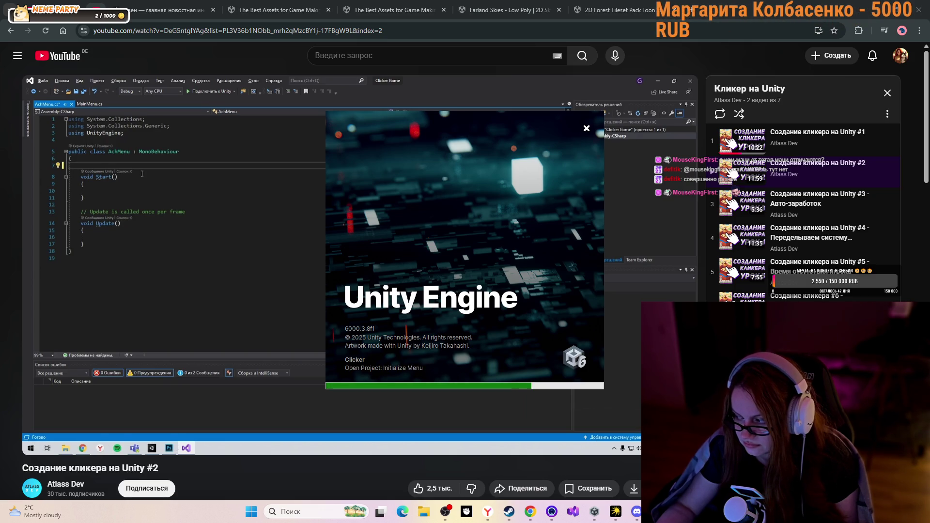
{"action": "left_click", "coordinate": [641, 90]}
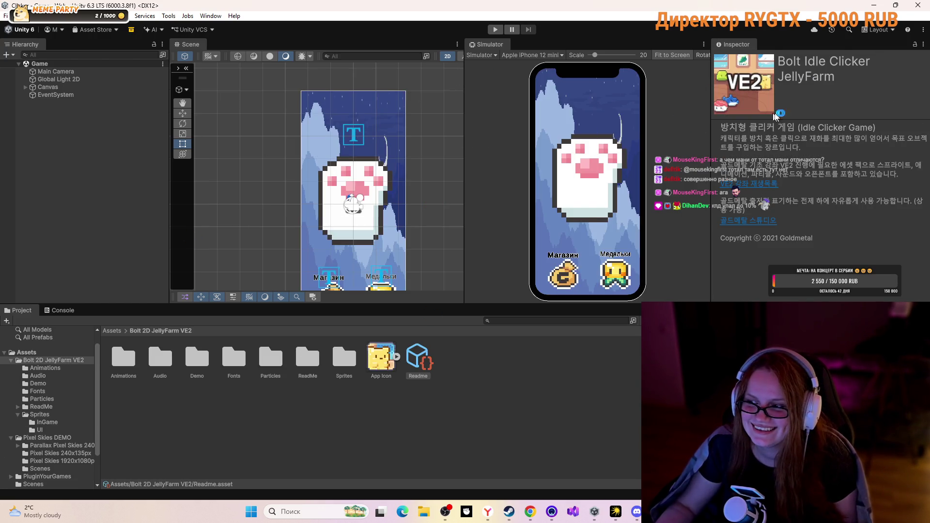
{"action": "left_click", "coordinate": [495, 30]}
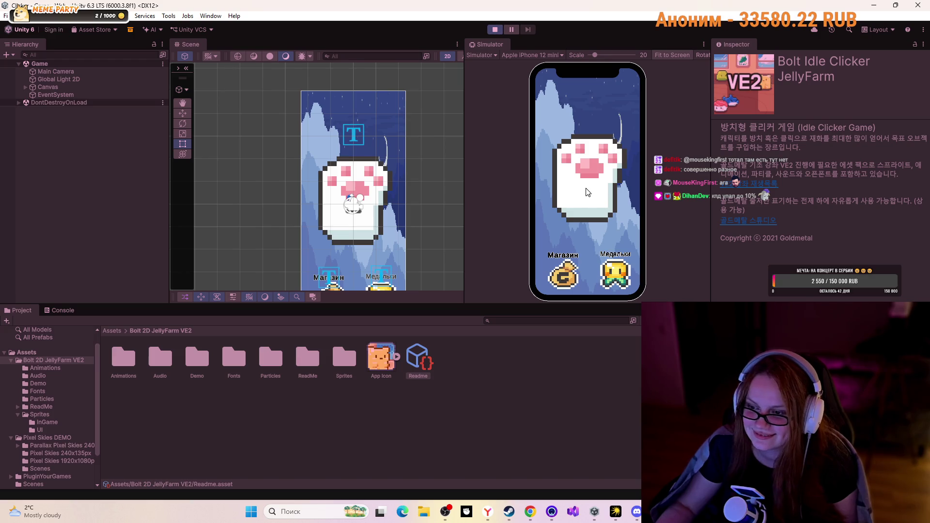
{"action": "left_click", "coordinate": [587, 160]}
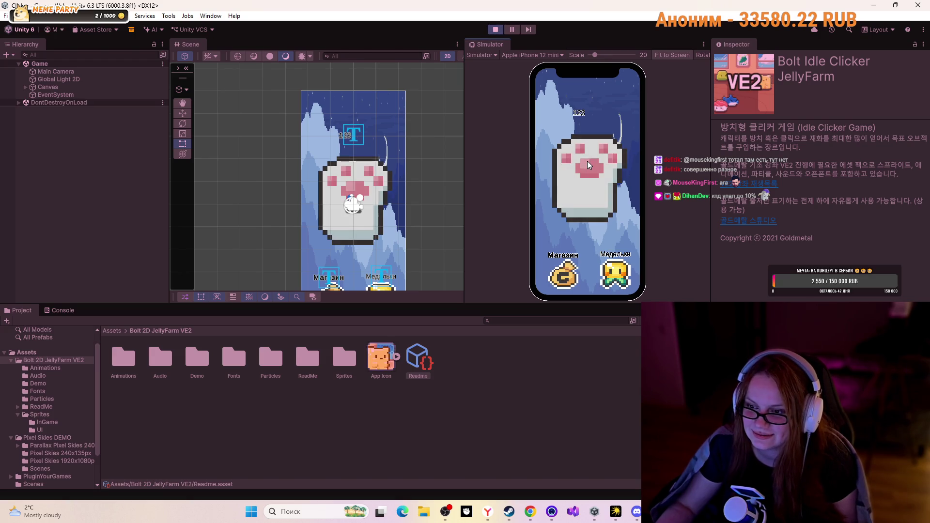
{"action": "left_click", "coordinate": [624, 274]}
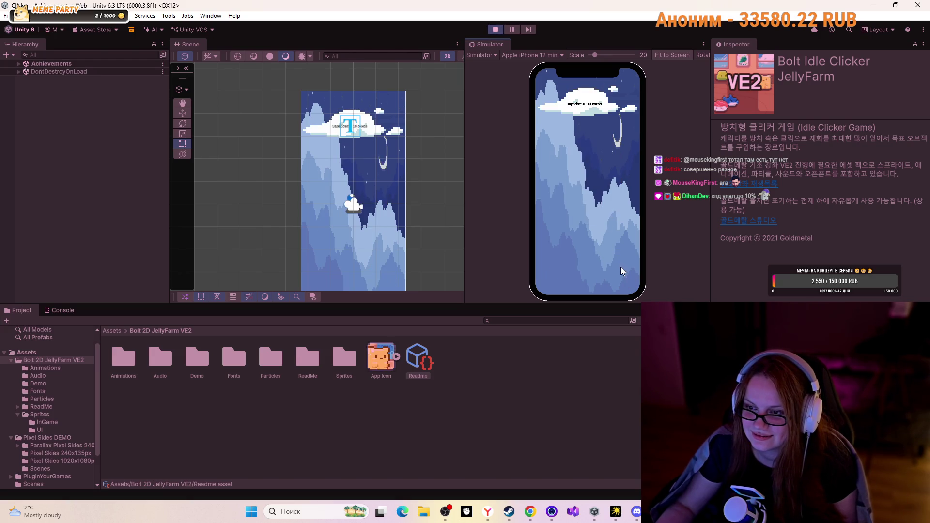
{"action": "left_click", "coordinate": [495, 29]}
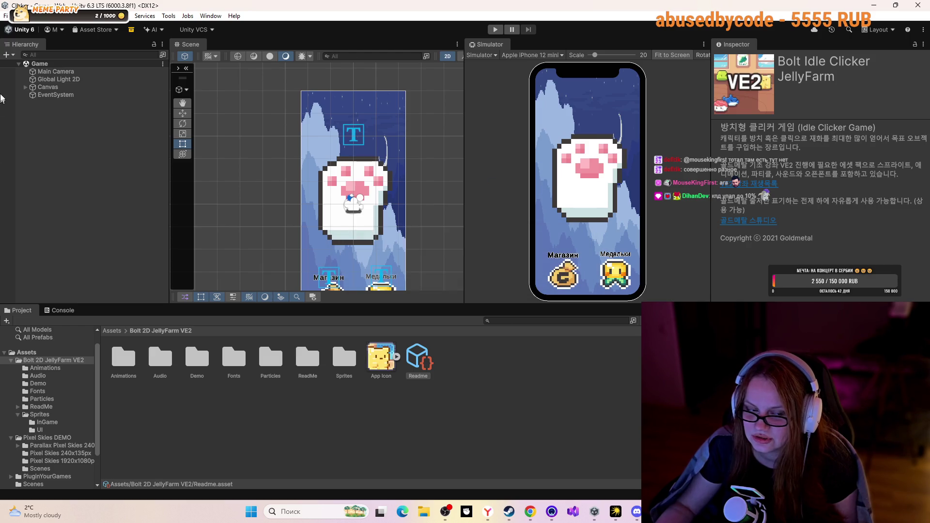
{"action": "left_click", "coordinate": [47, 73]}
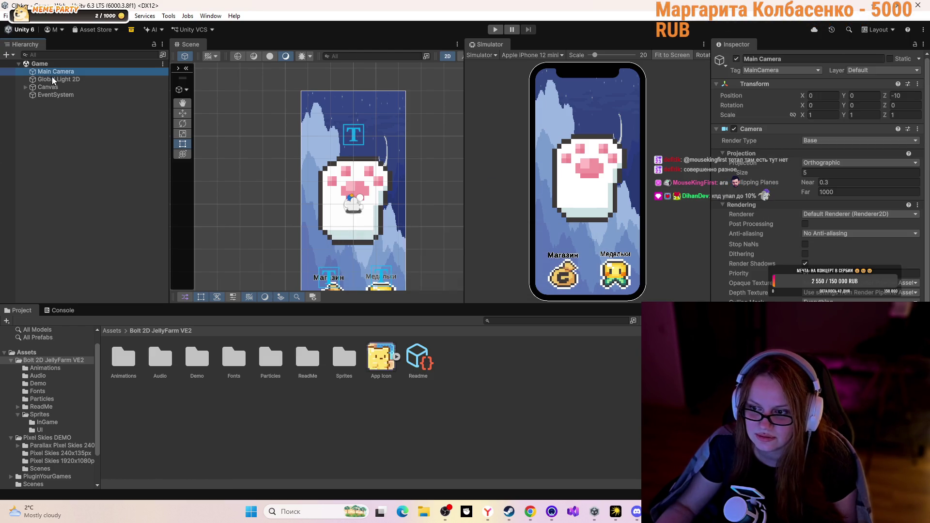
Select the Canvas in the Hierarchy to inspect its settings
{"action": "scroll", "coordinate": [818, 175], "scroll_direction": "down", "scroll_amount": 3}
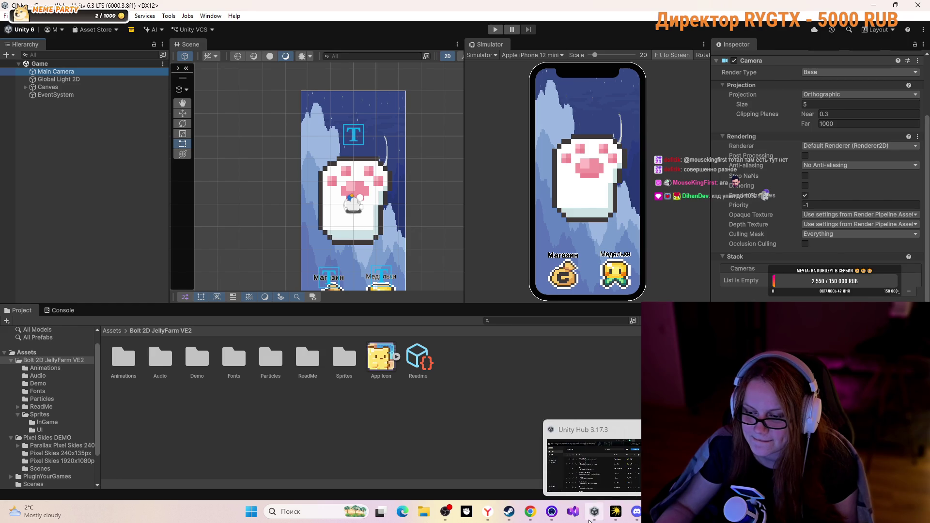
{"action": "mouse_move", "coordinate": [636, 512]}
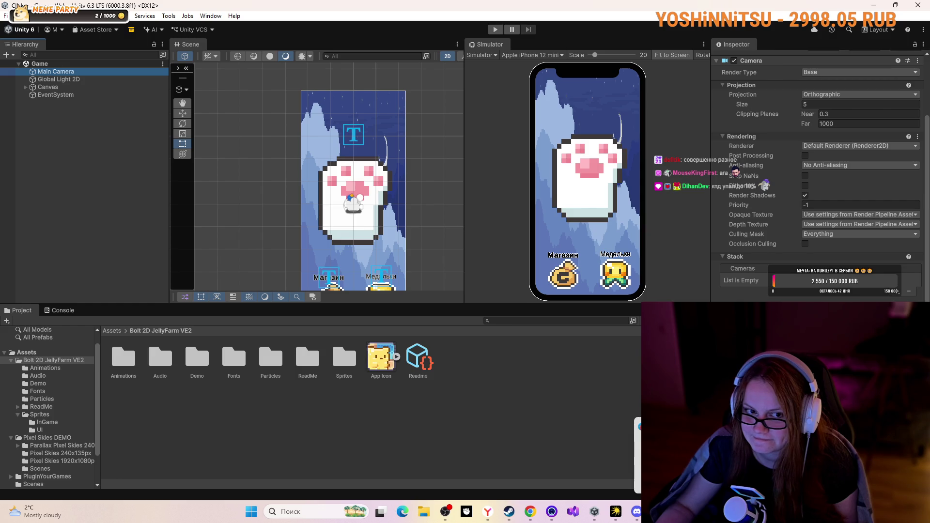
{"action": "left_click", "coordinate": [59, 87]}
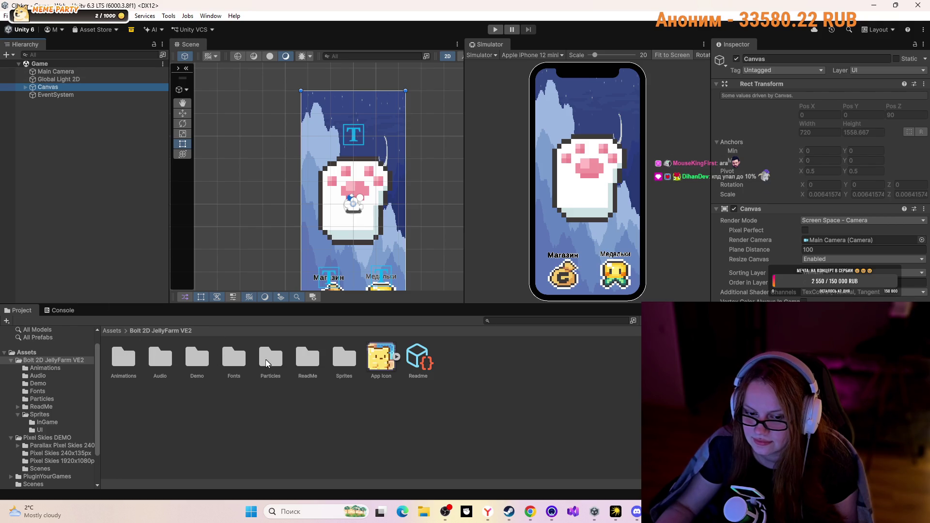
Go up to Assets, open the Scenes folder, and open the Achievements scene
{"action": "left_click", "coordinate": [109, 331]}
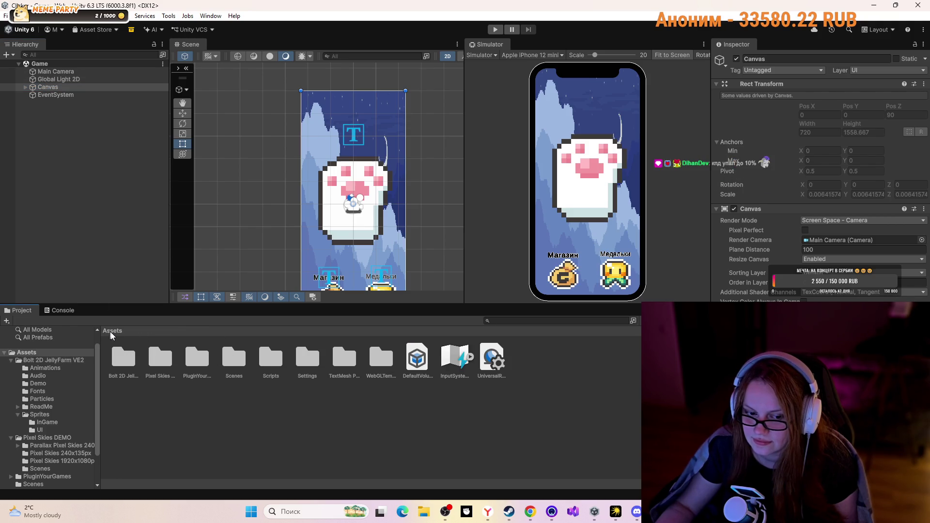
{"action": "left_click", "coordinate": [270, 357]}
{"action": "double_click", "coordinate": [234, 357]}
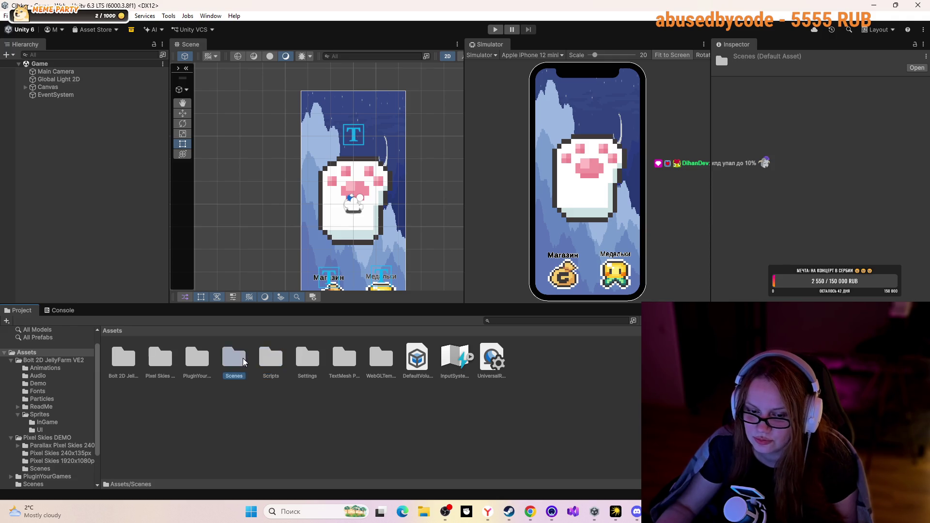
{"action": "double_click", "coordinate": [123, 357]}
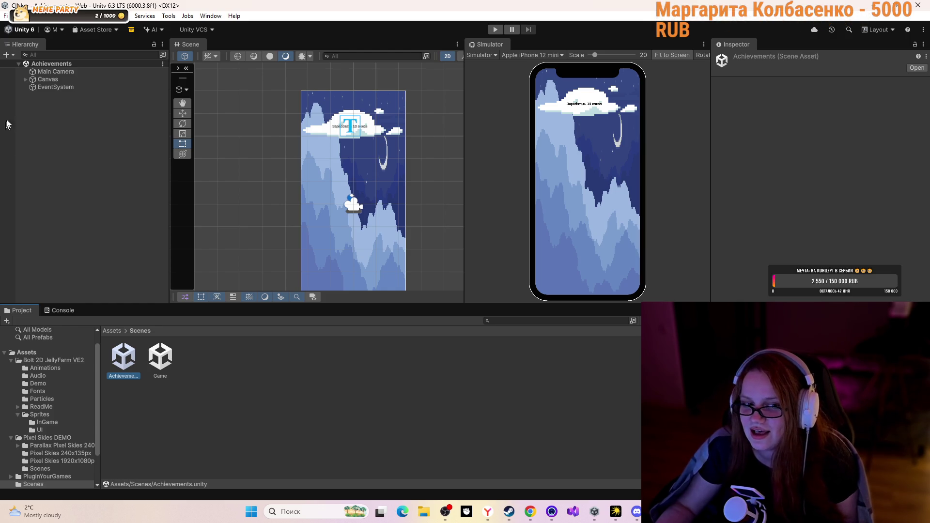
Expand Canvas and Button and inspect the Button, its Image, Text (TMP) and EventSystem
{"action": "left_click", "coordinate": [27, 80]}
{"action": "left_click", "coordinate": [25, 79]}
{"action": "left_click", "coordinate": [51, 95]}
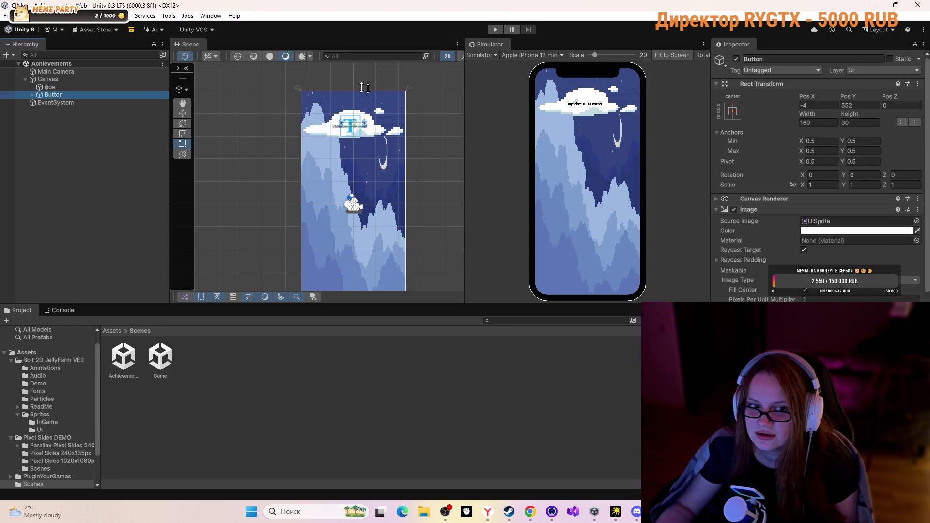
{"action": "left_click", "coordinate": [32, 95]}
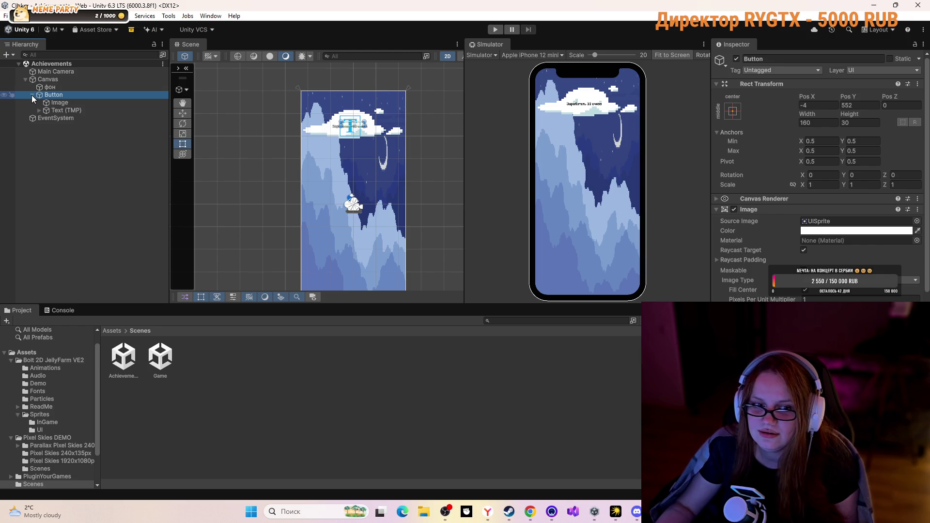
{"action": "left_click", "coordinate": [60, 118]}
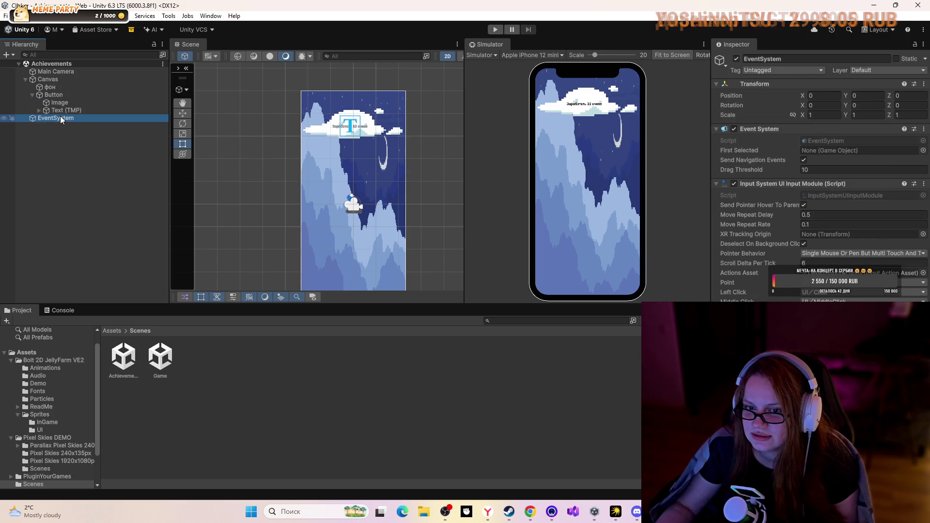
{"action": "left_click", "coordinate": [58, 104]}
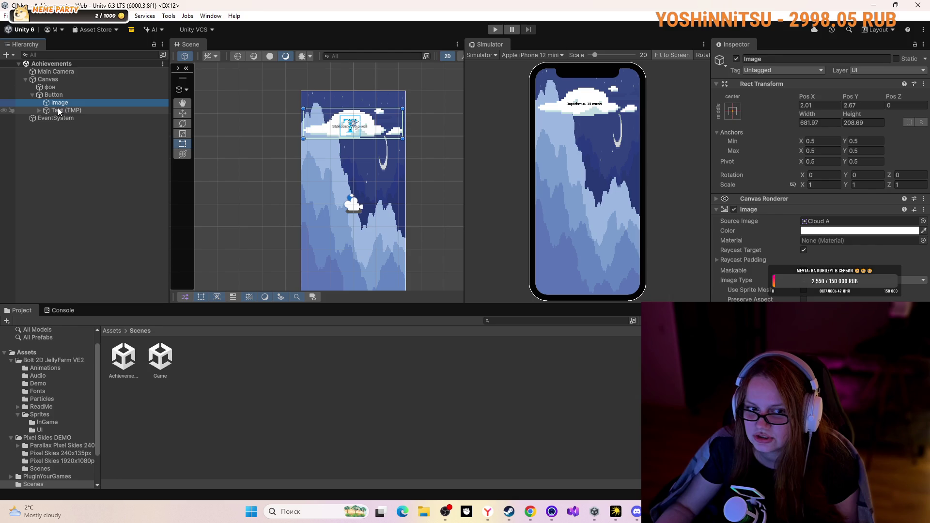
{"action": "left_click", "coordinate": [57, 97]}
{"action": "left_click", "coordinate": [57, 103]}
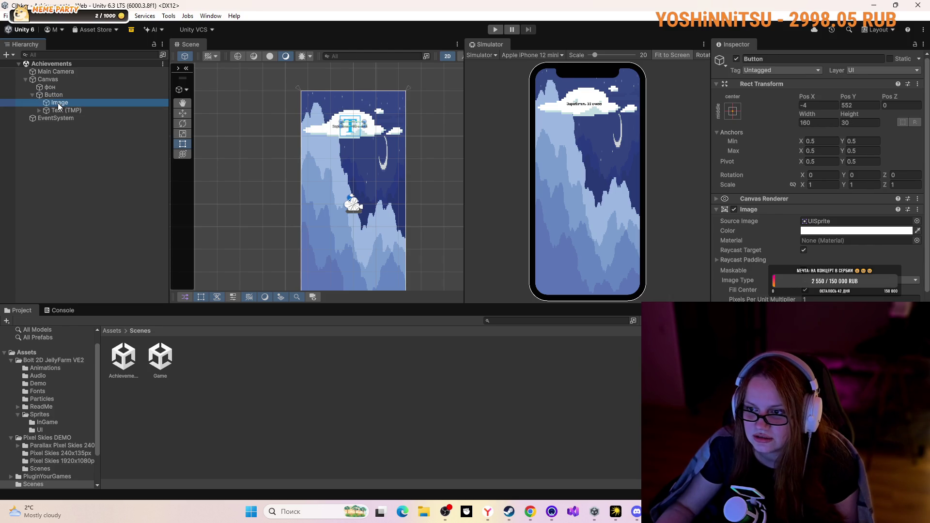
{"action": "left_click", "coordinate": [61, 111]}
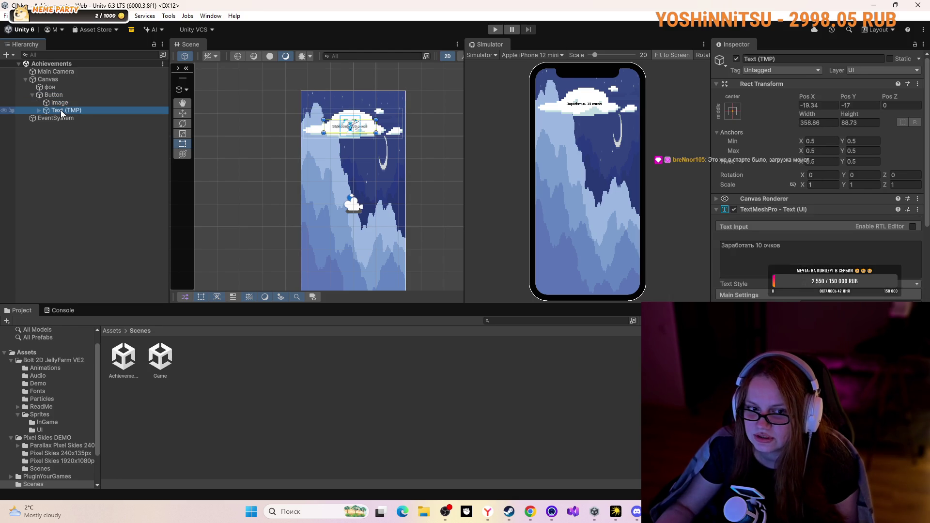
{"action": "left_click", "coordinate": [59, 103]}
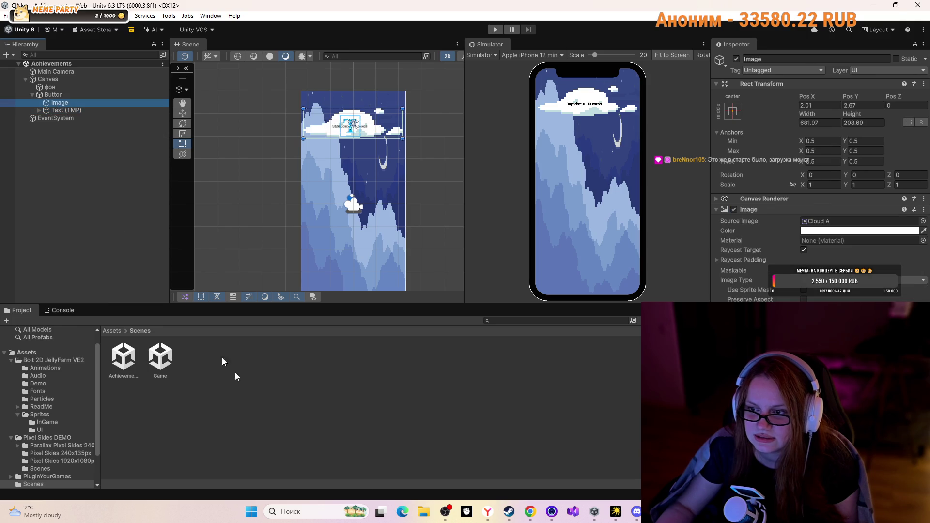
{"action": "left_click", "coordinate": [530, 511]}
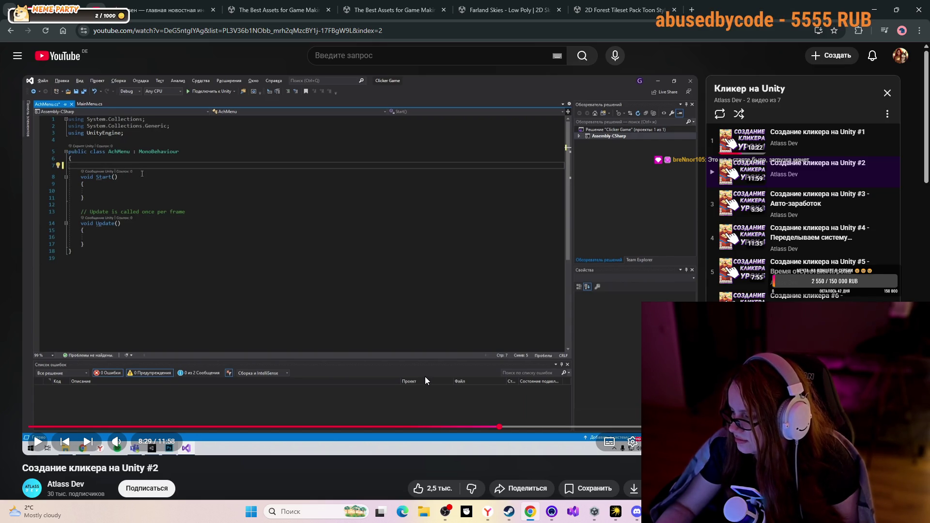
Rewind the tutorial to its Button setup around 2:19, pause it, and return to Unity
{"action": "left_click", "coordinate": [543, 322]}
{"action": "key", "text": "Left"}
{"action": "key", "text": "Left"}
{"action": "key", "text": "Left"}
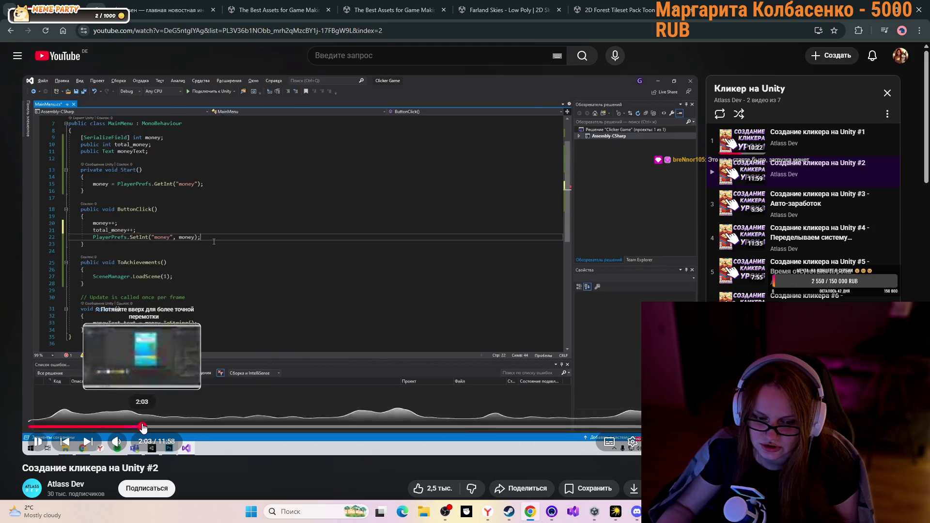
{"action": "left_click", "coordinate": [148, 422]}
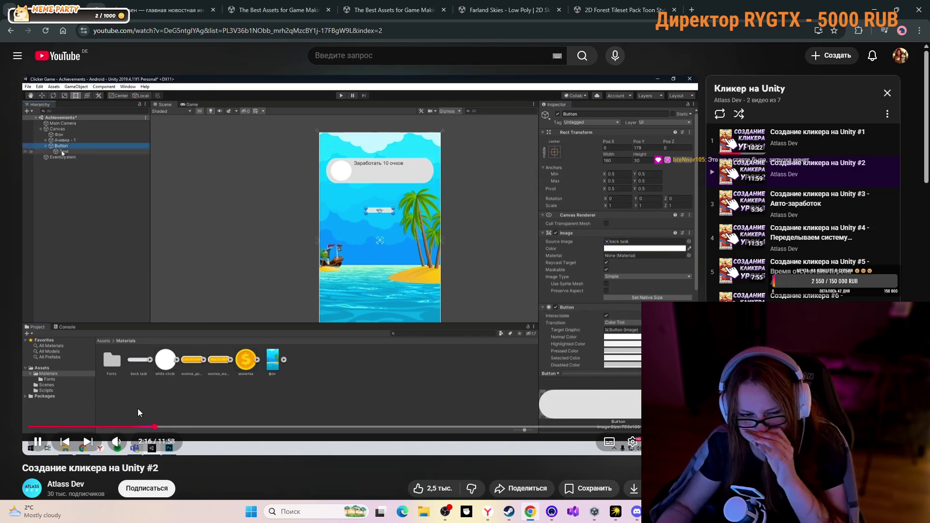
{"action": "left_click", "coordinate": [137, 407]}
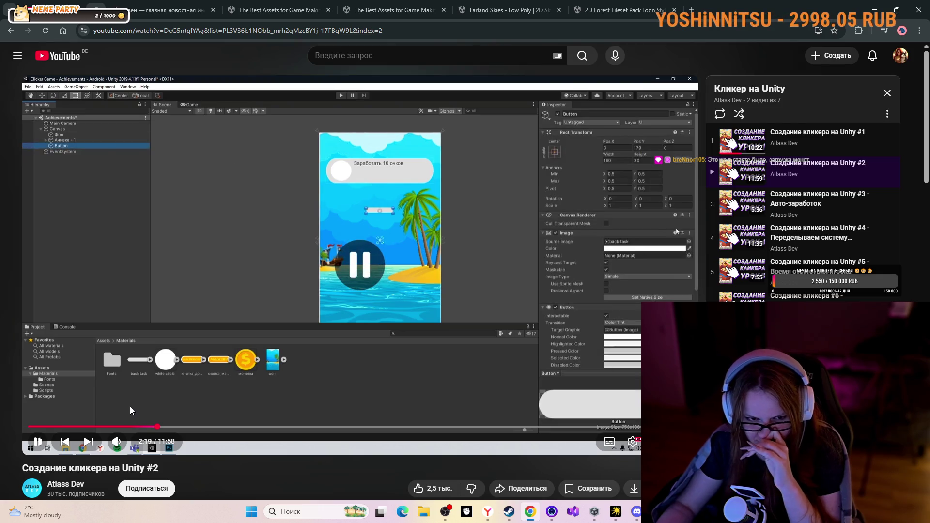
{"action": "left_click", "coordinate": [594, 511]}
Delete the Text (TMP) label from the cloud Button
{"action": "left_click", "coordinate": [58, 110]}
{"action": "right_click", "coordinate": [58, 112]}
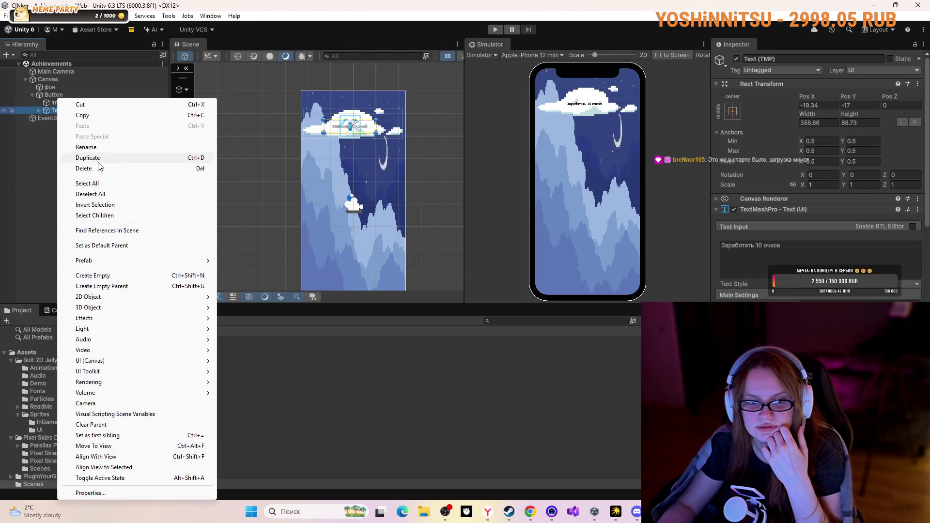
{"action": "left_click", "coordinate": [98, 168]}
Resize the Button with the Rect handles and centre it near the top of the sky
{"action": "left_click", "coordinate": [53, 96]}
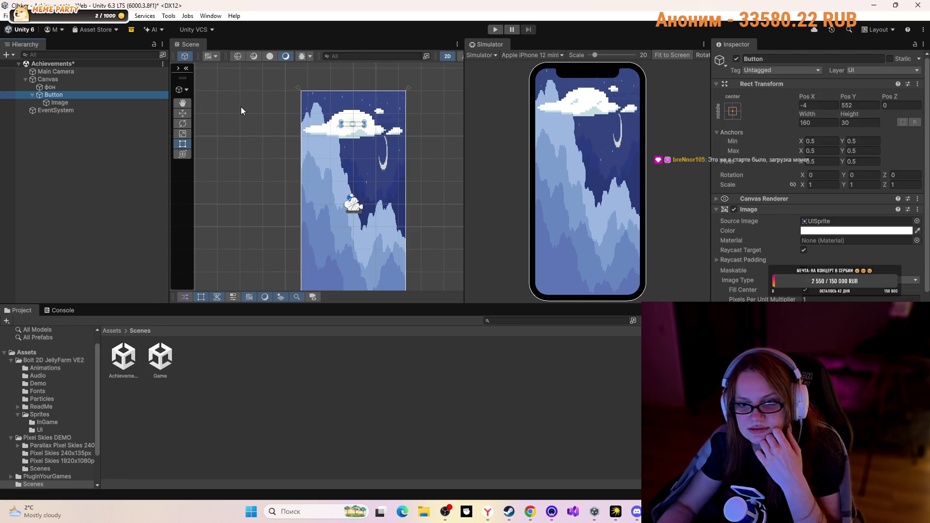
{"action": "scroll", "coordinate": [354, 124], "scroll_direction": "up", "scroll_amount": 3}
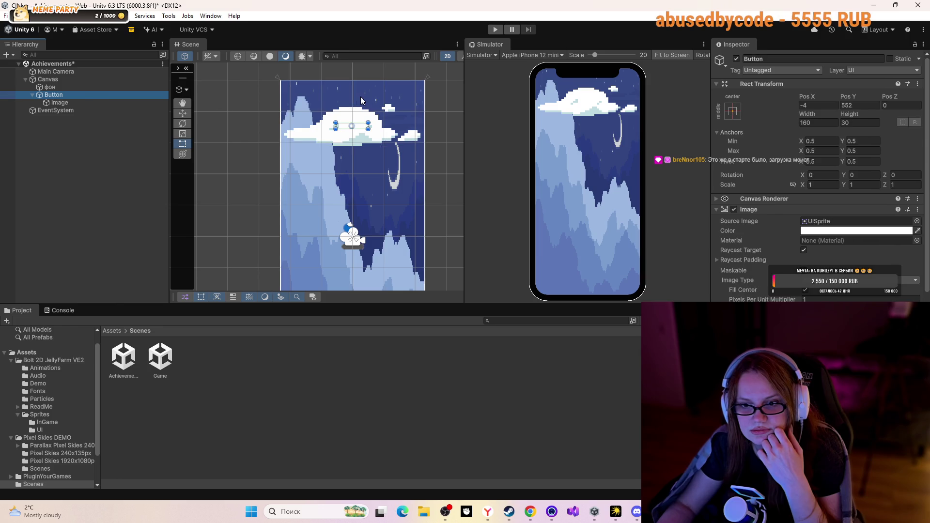
{"action": "mouse_move", "coordinate": [367, 123]}
{"action": "left_mouse_down"}
{"action": "mouse_move", "coordinate": [485, 104]}
{"action": "mouse_move", "coordinate": [392, 123]}
{"action": "mouse_move", "coordinate": [446, 90]}
{"action": "mouse_move", "coordinate": [415, 109]}
{"action": "left_mouse_up"}
{"action": "left_click_drag", "start_coordinate": [323, 124], "coordinate": [340, 128]}
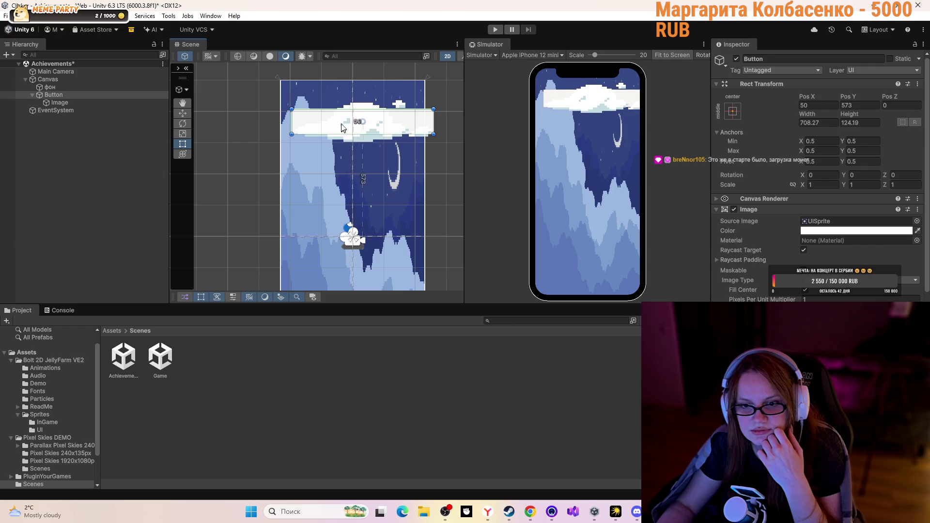
{"action": "left_click_drag", "start_coordinate": [433, 109], "coordinate": [413, 111]}
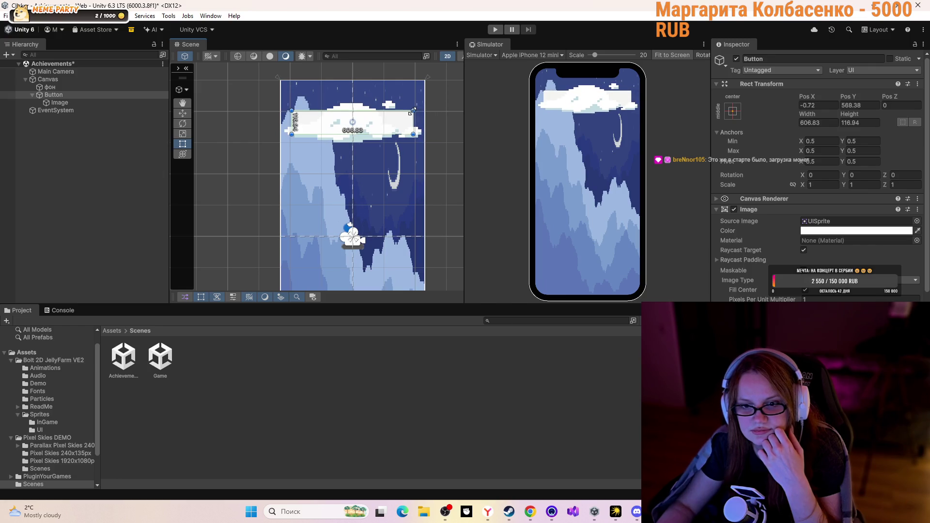
{"action": "left_click", "coordinate": [379, 198]}
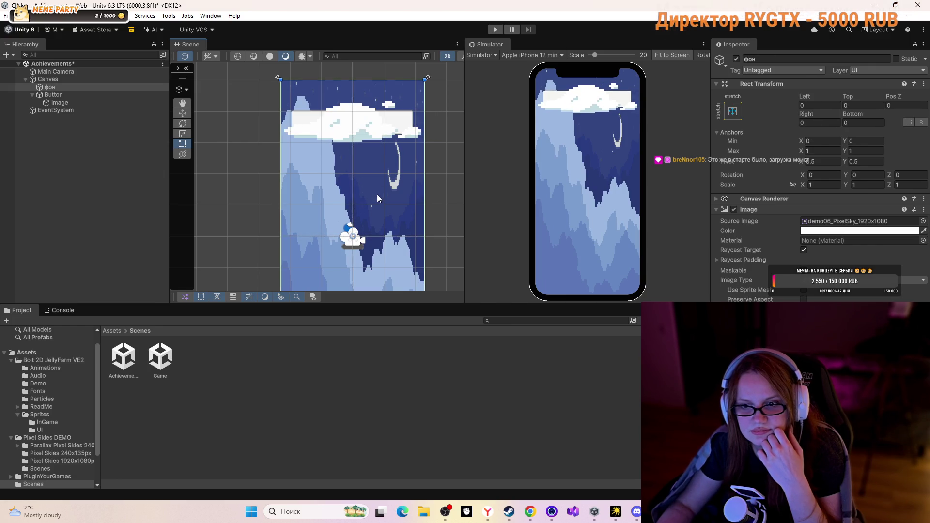
{"action": "left_click", "coordinate": [362, 126]}
{"action": "left_click_drag", "start_coordinate": [362, 126], "coordinate": [365, 118]}
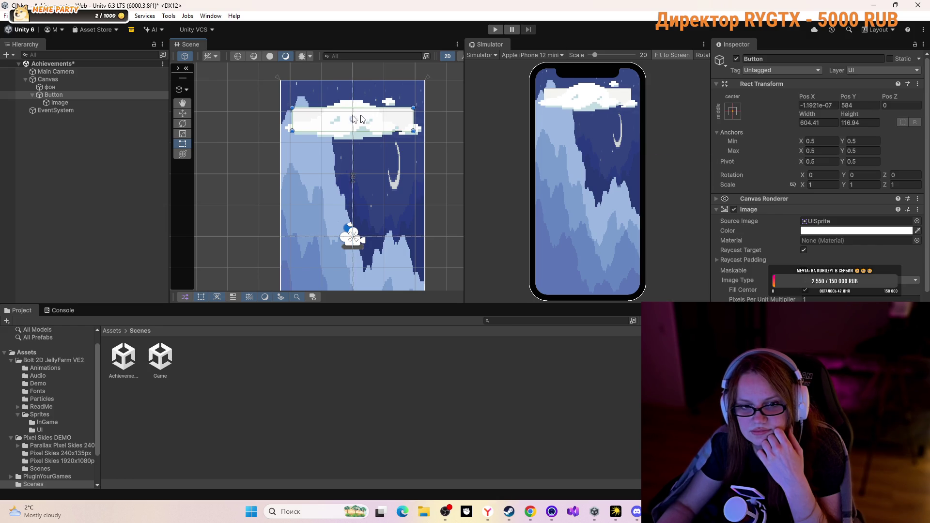
Enlarge the Cloud A Image to about 595×160 over the button, then open the Button's Color field
{"action": "left_click", "coordinate": [59, 103]}
{"action": "mouse_move", "coordinate": [421, 98]}
{"action": "left_mouse_down"}
{"action": "mouse_move", "coordinate": [366, 120]}
{"action": "mouse_move", "coordinate": [374, 116]}
{"action": "left_mouse_up"}
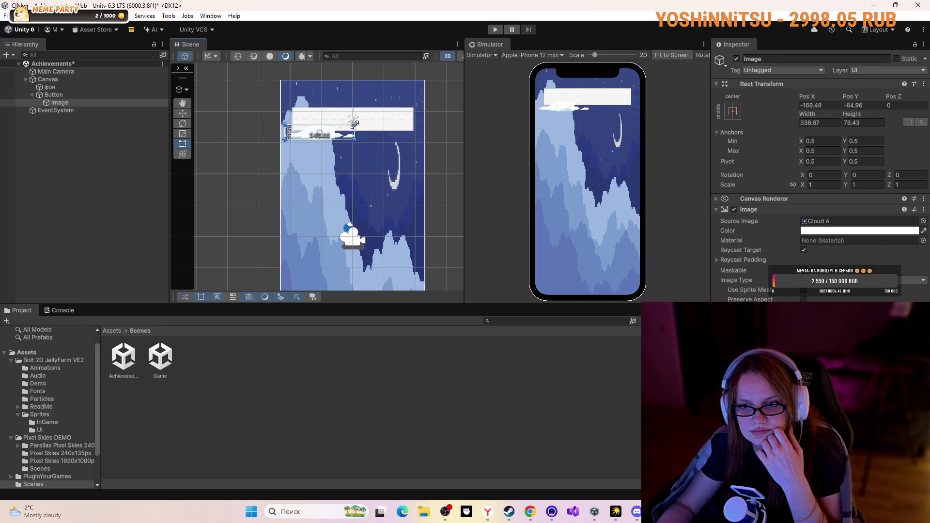
{"action": "mouse_move", "coordinate": [291, 132]}
{"action": "left_mouse_down"}
{"action": "mouse_move", "coordinate": [352, 124]}
{"action": "mouse_move", "coordinate": [422, 98]}
{"action": "left_mouse_up"}
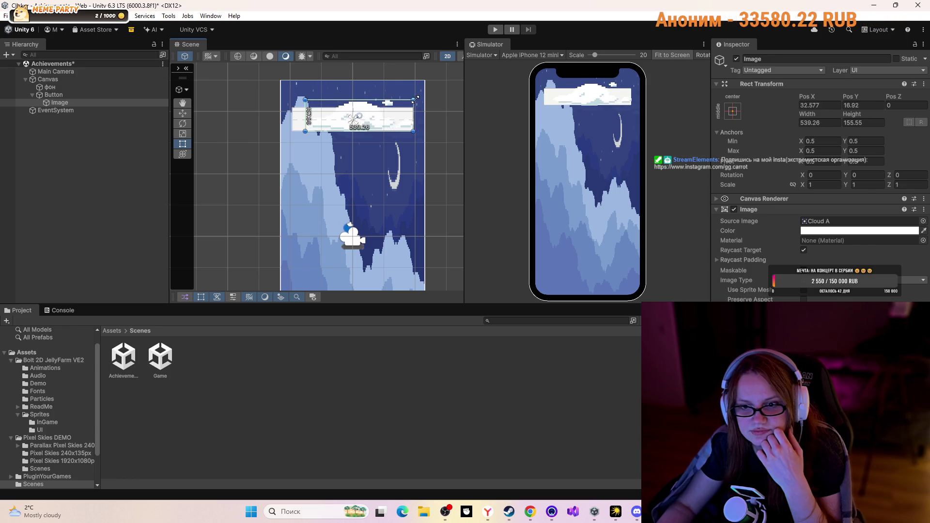
{"action": "left_click_drag", "start_coordinate": [379, 124], "coordinate": [365, 124]}
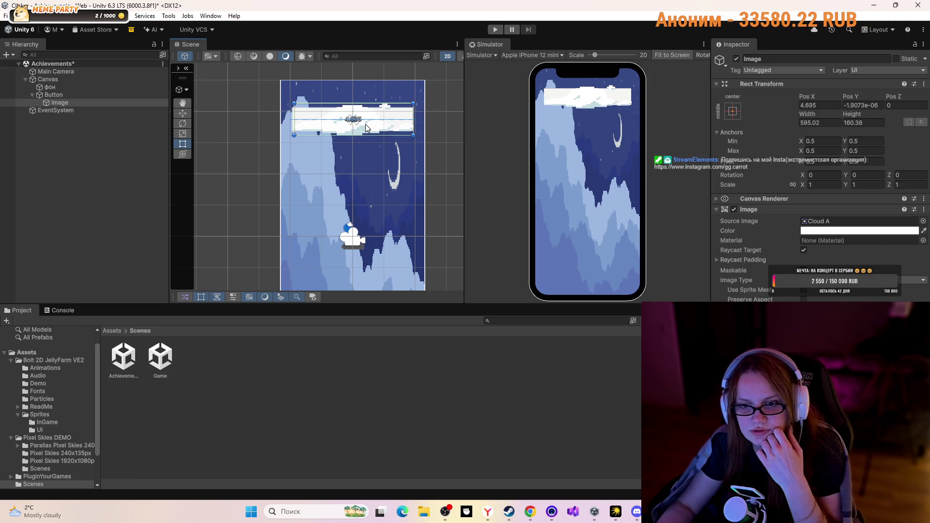
{"action": "left_click", "coordinate": [109, 95]}
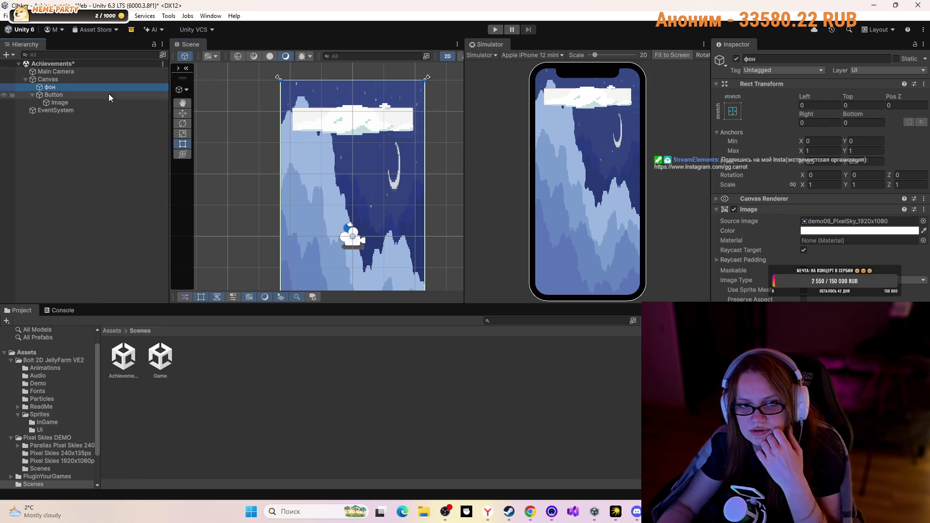
{"action": "left_click", "coordinate": [884, 231]}
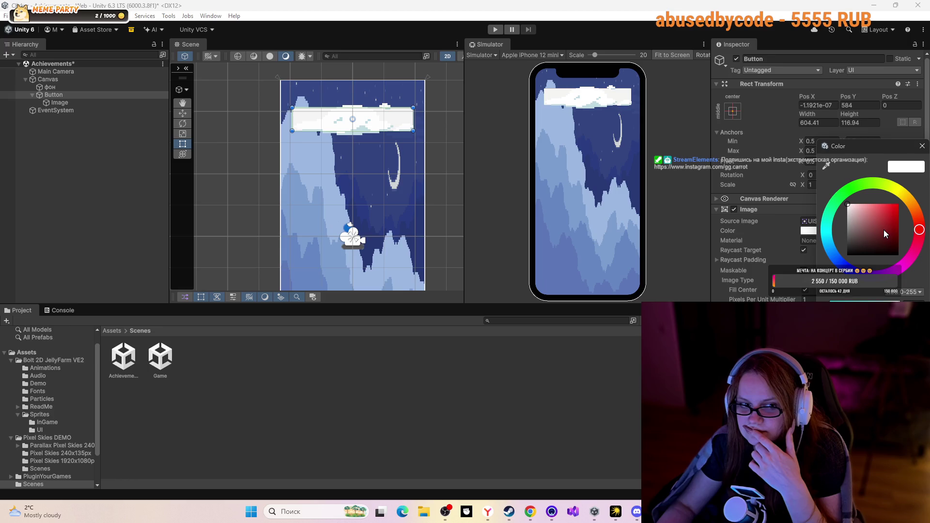
Play the YouTube clicker tutorial on to about 2:23, where the Button is stretched wide, and pause it
{"action": "left_click", "coordinate": [525, 514]}
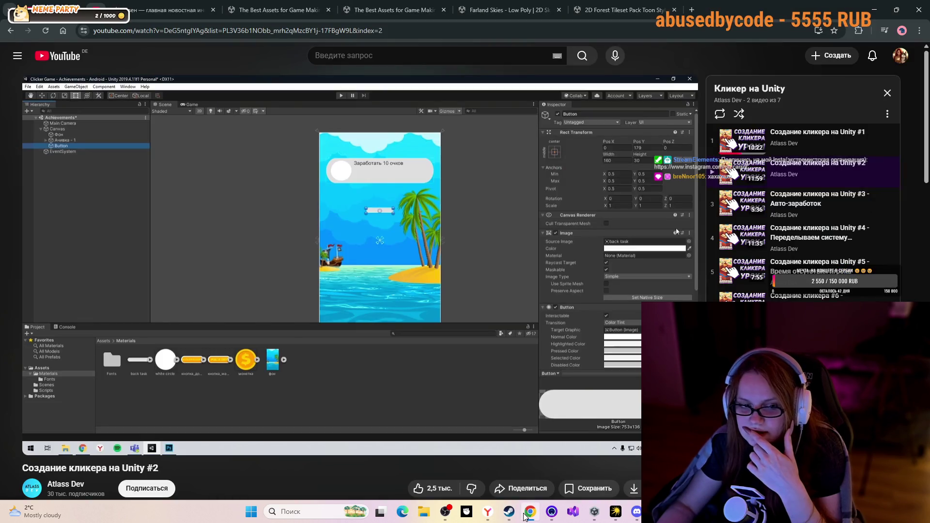
{"action": "left_click", "coordinate": [361, 369]}
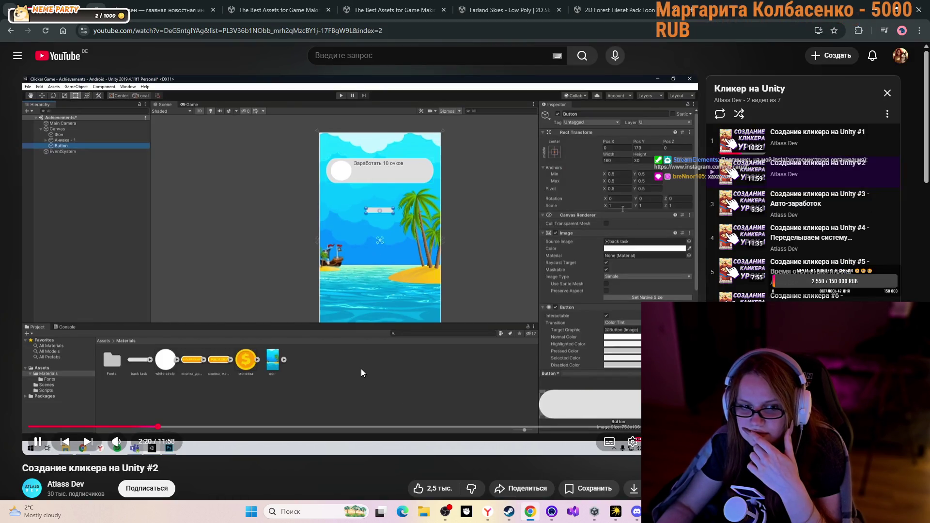
{"action": "left_click", "coordinate": [362, 373]}
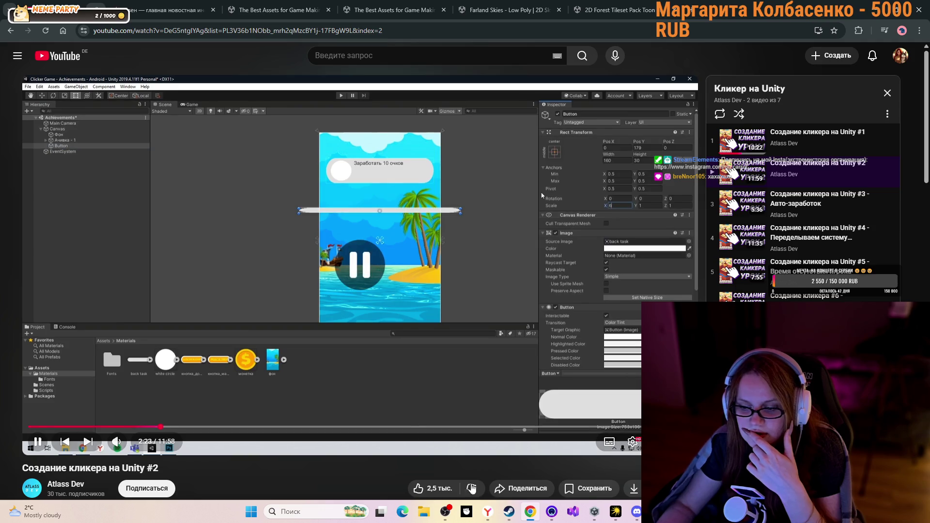
Minimise Unity Hub and bring the Unity editor back to the front
{"action": "left_click", "coordinate": [592, 504]}
{"action": "left_click", "coordinate": [591, 506]}
{"action": "mouse_move", "coordinate": [591, 507]}
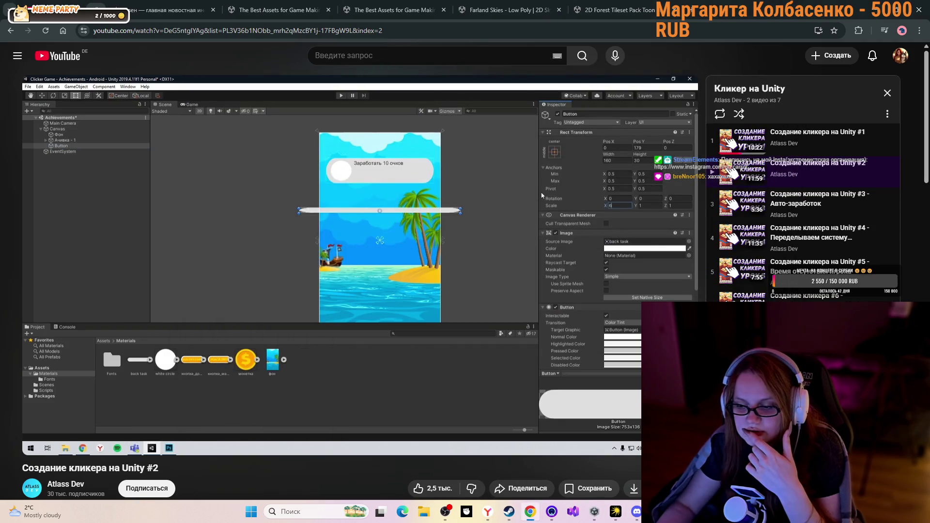
{"action": "left_click", "coordinate": [530, 431]}
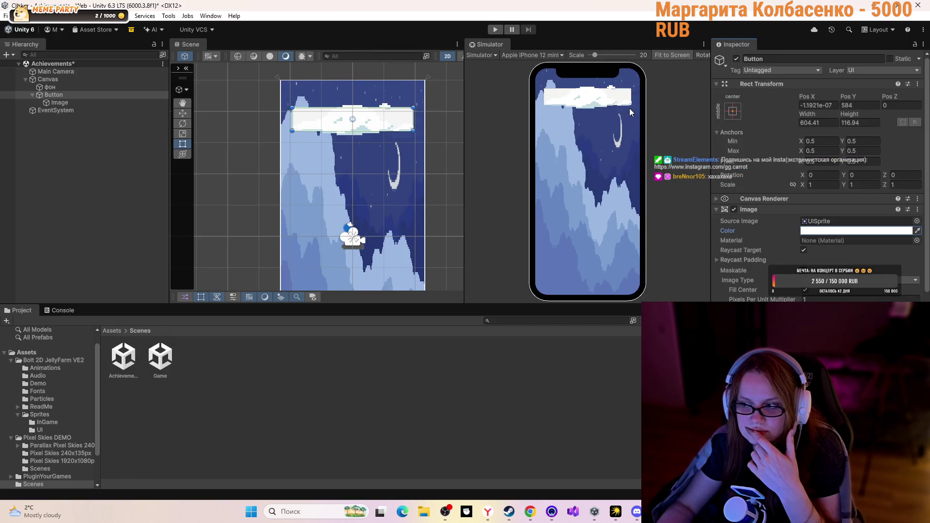
Delete the Image child from Button and check the button's current source sprite
{"action": "right_click", "coordinate": [63, 105]}
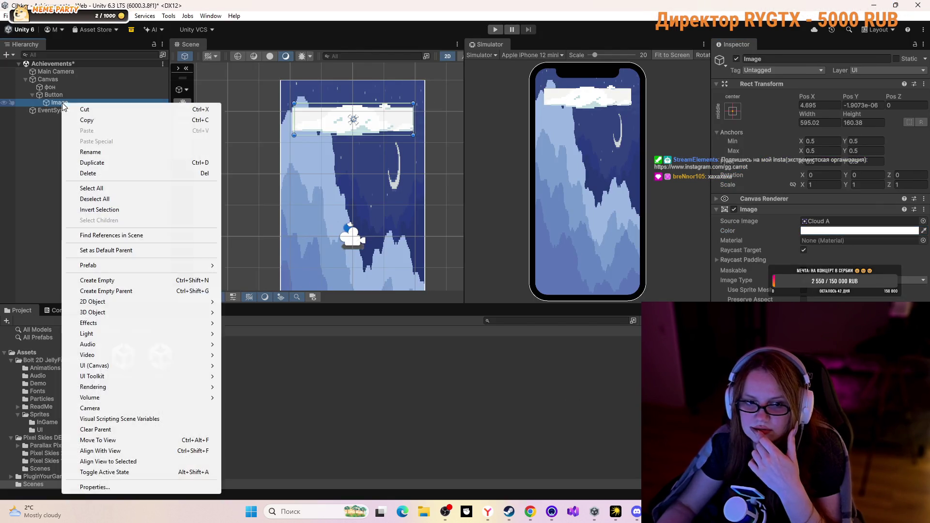
{"action": "left_click", "coordinate": [104, 175]}
{"action": "left_click", "coordinate": [87, 95]}
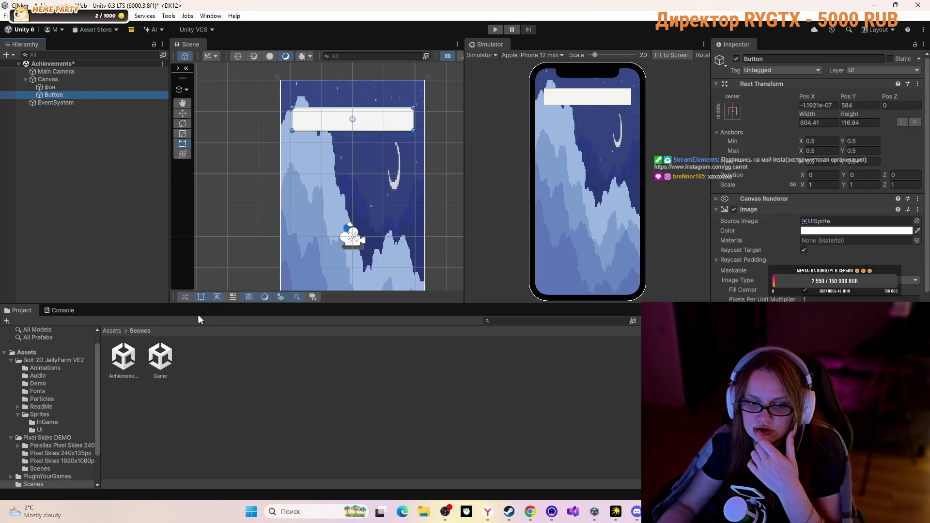
{"action": "double_click", "coordinate": [827, 224]}
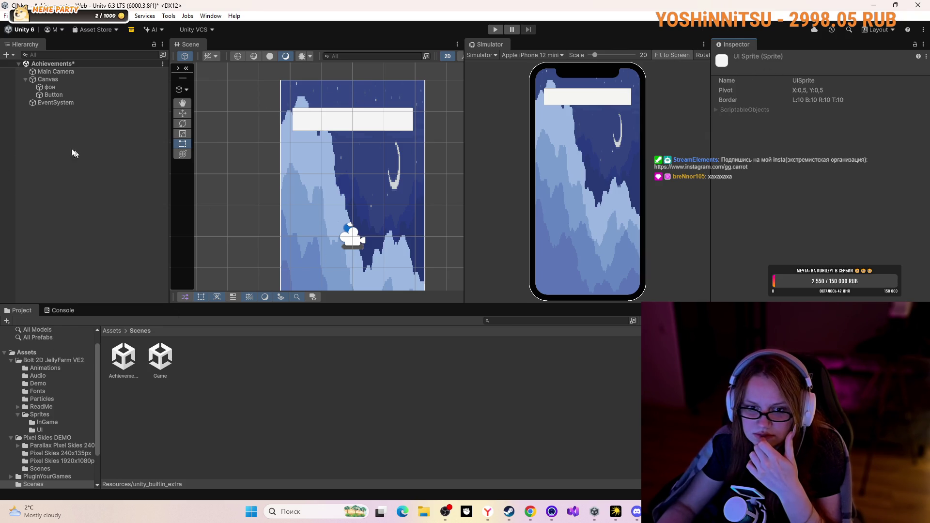
{"action": "left_click", "coordinate": [46, 95]}
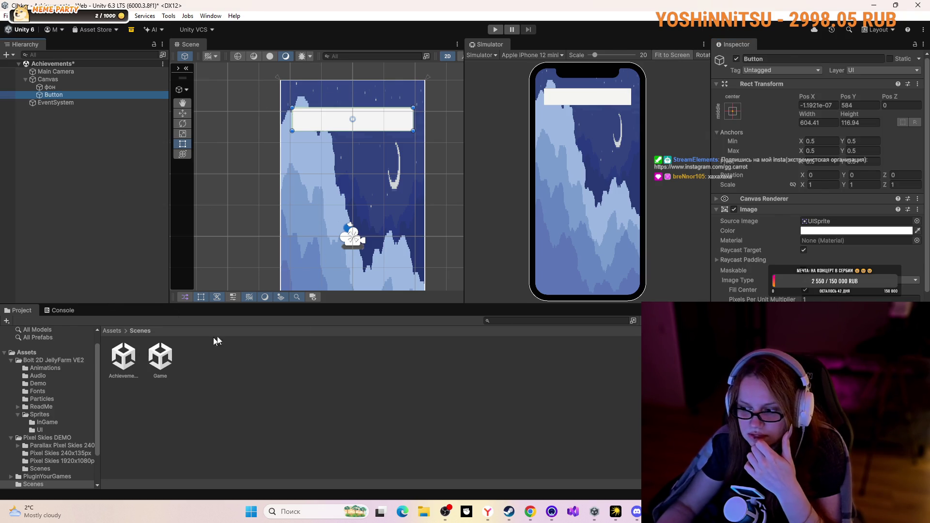
Browse to Assets > Bolt 2D JellyFarm VE2 > Sprites > InGame and expand Cloud A
{"action": "left_click", "coordinate": [27, 353]}
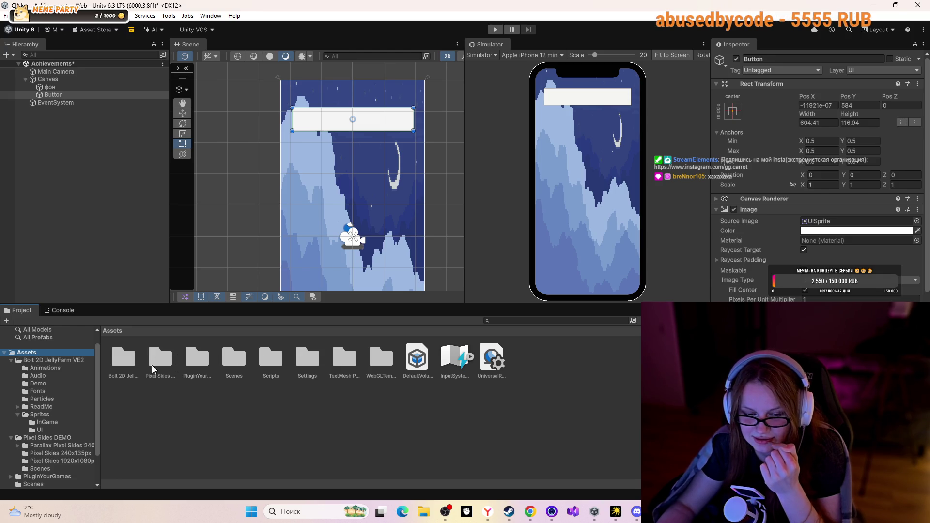
{"action": "double_click", "coordinate": [111, 366]}
{"action": "left_click", "coordinate": [348, 358]}
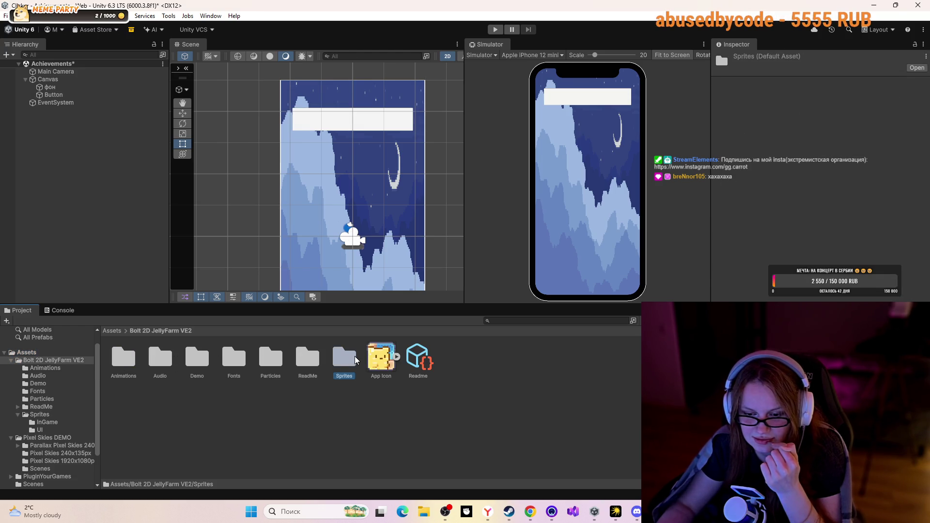
{"action": "double_click", "coordinate": [353, 359]}
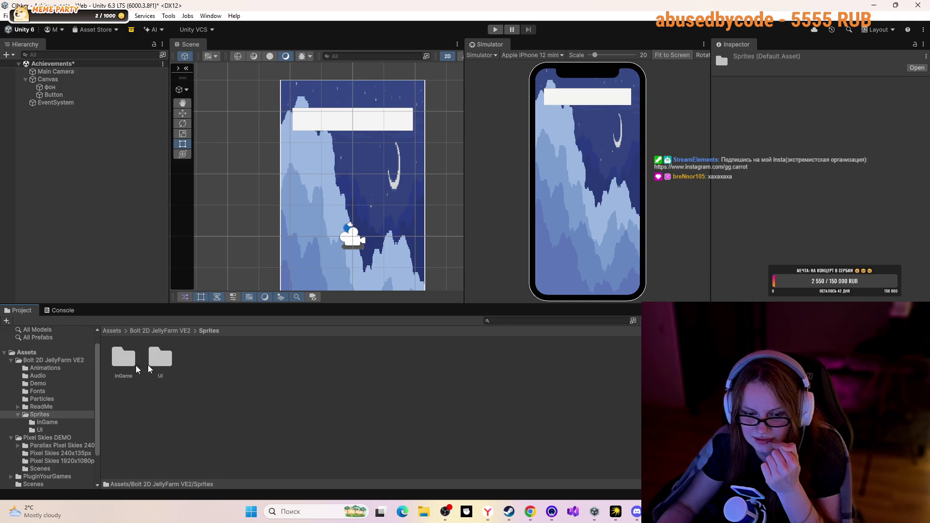
{"action": "double_click", "coordinate": [124, 359]}
{"action": "left_click", "coordinate": [167, 363]}
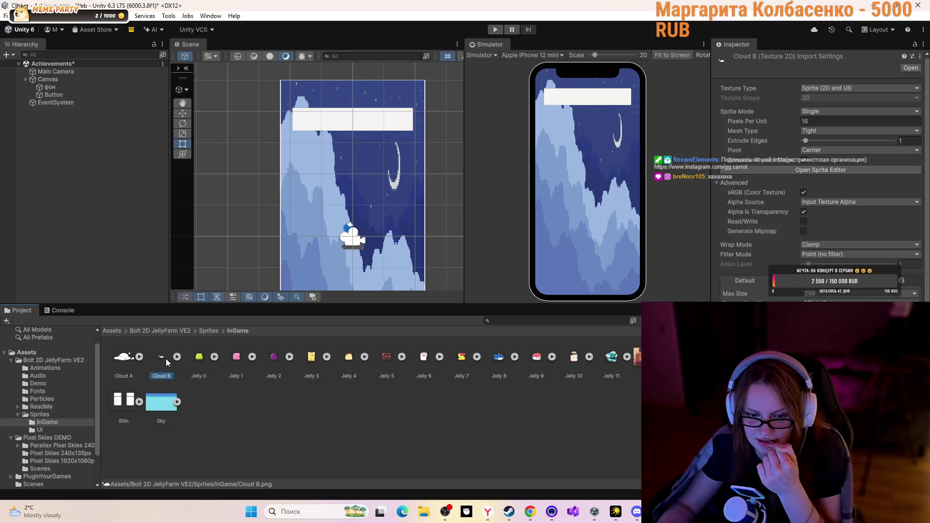
{"action": "left_click", "coordinate": [140, 357]}
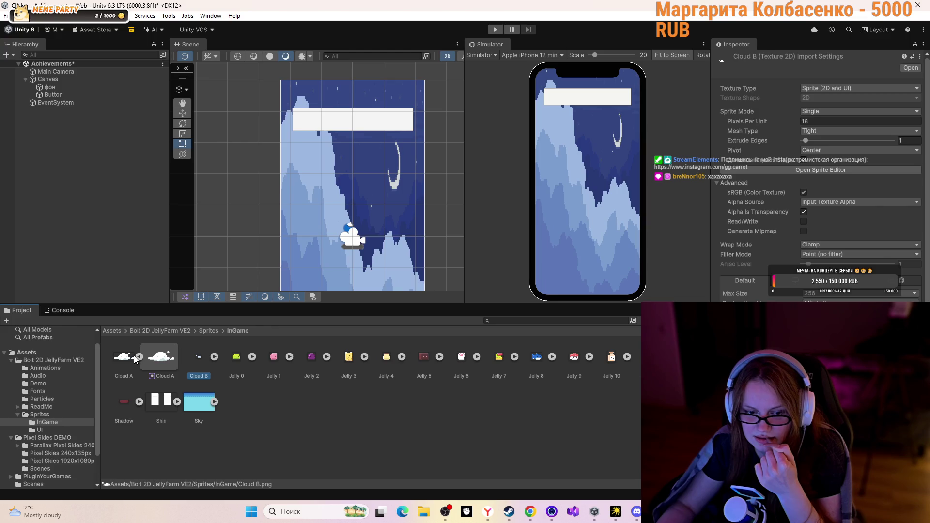
Give the Button the Cloud A source image and stretch it to about 645×134
{"action": "left_click", "coordinate": [80, 92]}
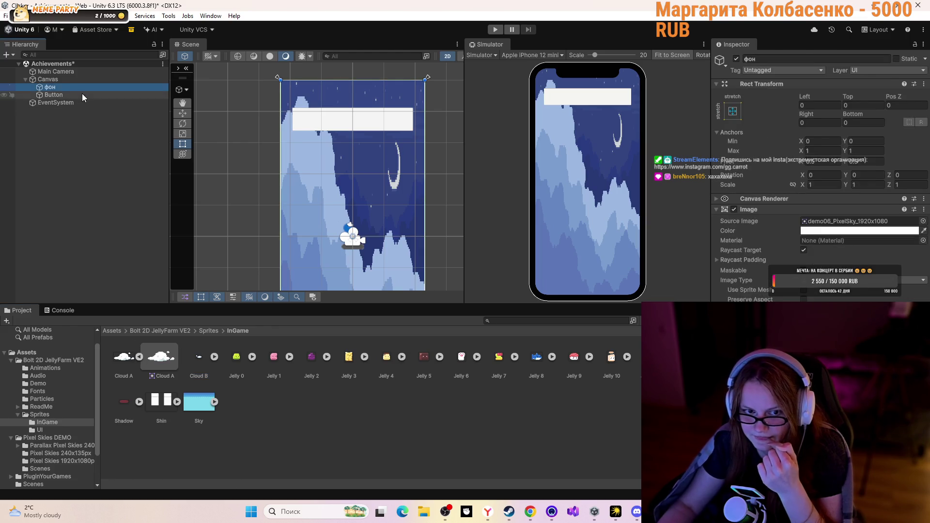
{"action": "mouse_move", "coordinate": [161, 357]}
{"action": "left_mouse_down"}
{"action": "mouse_move", "coordinate": [484, 271]}
{"action": "mouse_move", "coordinate": [813, 226]}
{"action": "left_mouse_up"}
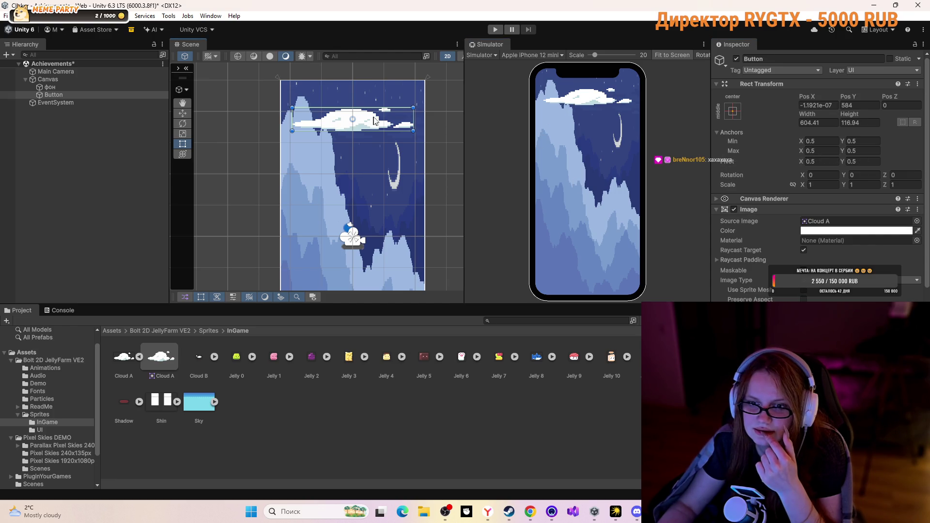
{"action": "mouse_move", "coordinate": [391, 107]}
{"action": "left_mouse_down"}
{"action": "mouse_move", "coordinate": [372, 129]}
{"action": "mouse_move", "coordinate": [419, 119]}
{"action": "left_mouse_up"}
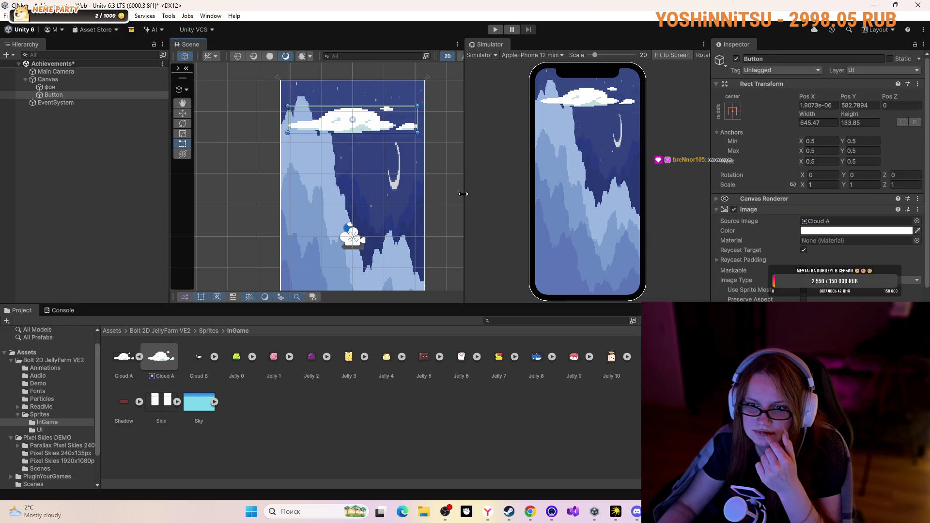
{"action": "left_click", "coordinate": [531, 512]}
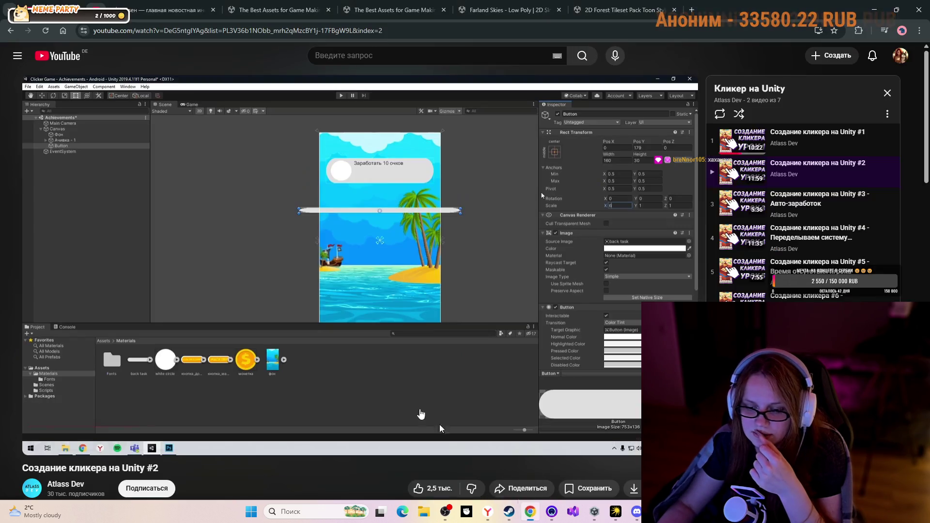
Watch the tutorial ahead to 3:18, where the second button gets its text, then return to Unity
{"action": "left_click", "coordinate": [295, 331]}
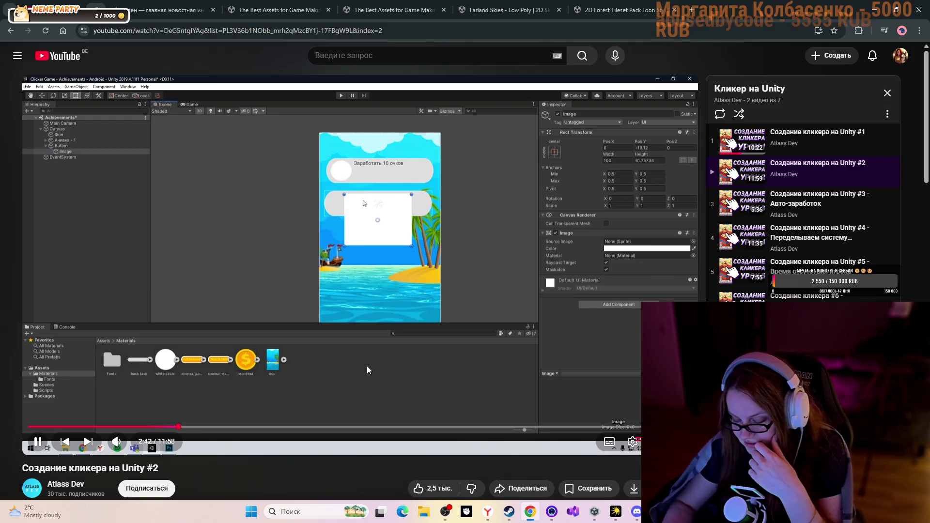
{"action": "key", "text": "l"}
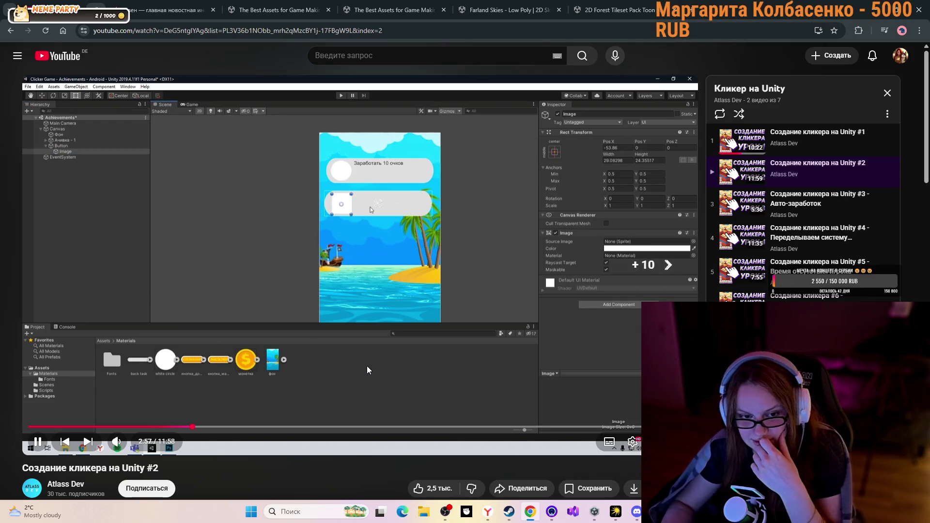
{"action": "key", "text": "Right"}
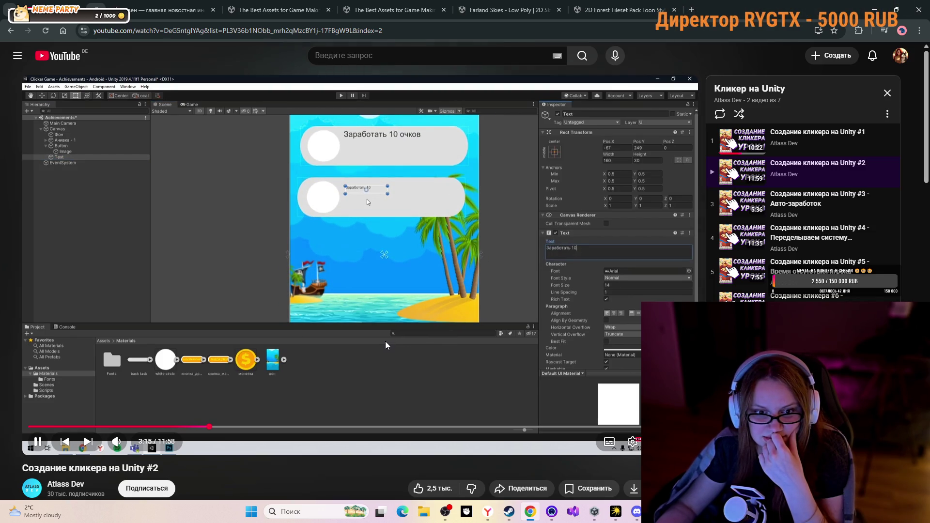
{"action": "left_click", "coordinate": [382, 306]}
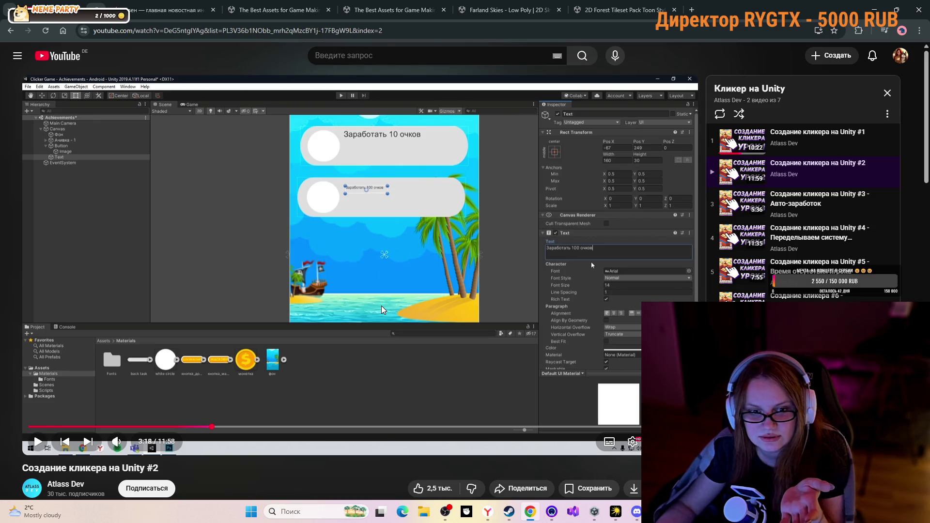
{"action": "key", "text": "alt+Tab"}
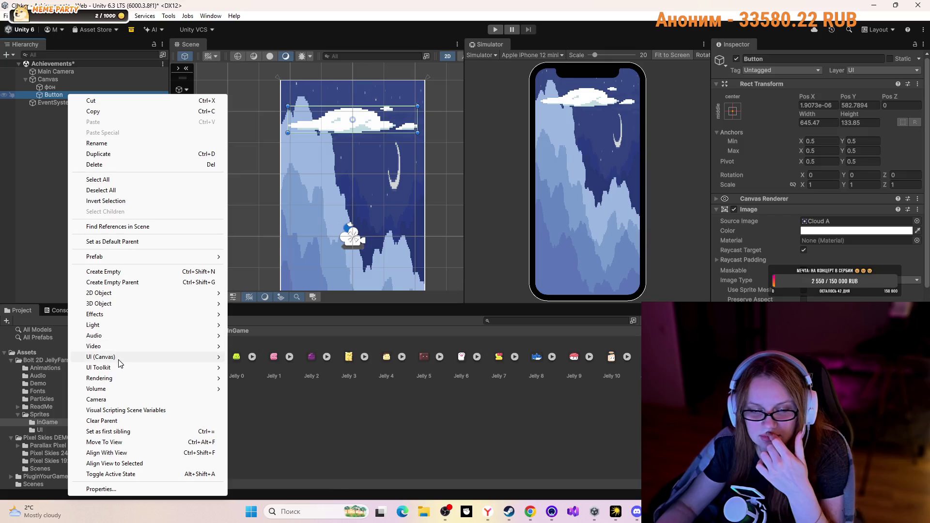
Add a TextMeshPro 'New Text' child to the cloud Button and widen it to about 466×69
{"action": "mouse_move", "coordinate": [121, 361]}
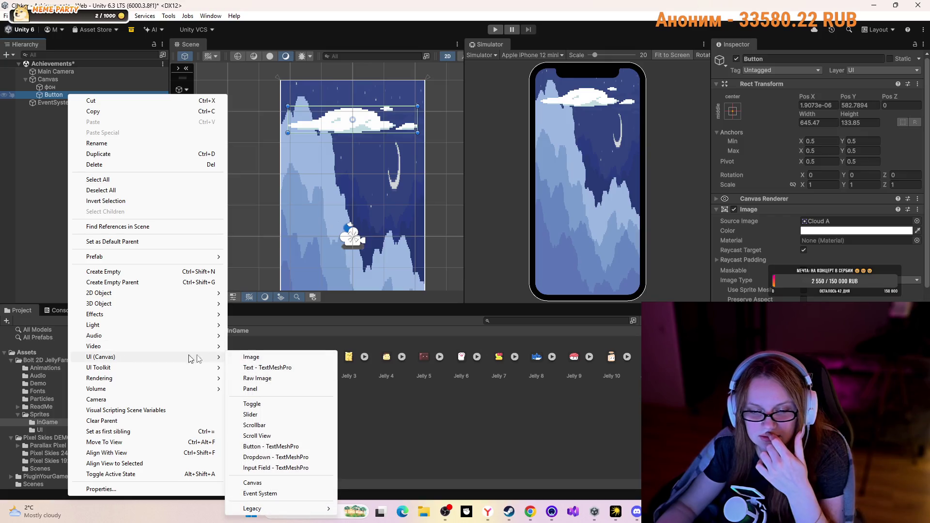
{"action": "left_click", "coordinate": [253, 368]}
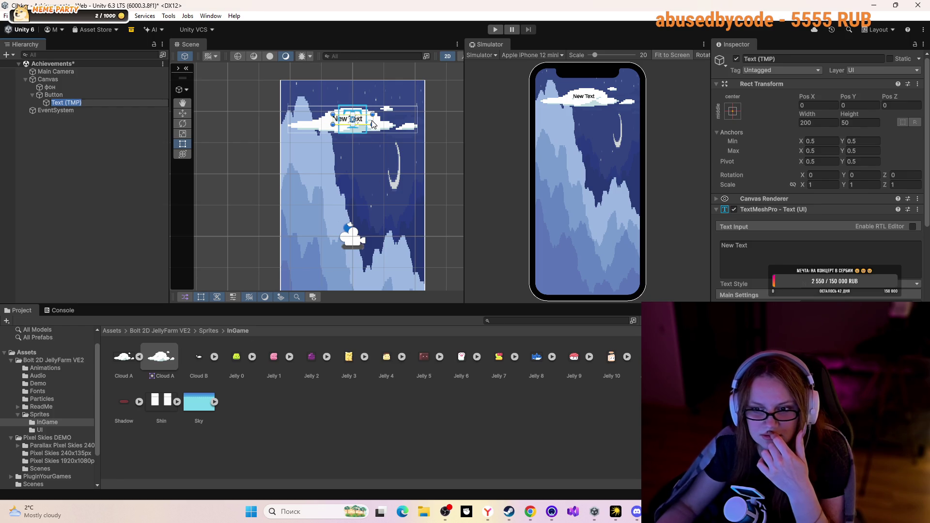
{"action": "left_click_drag", "start_coordinate": [373, 125], "coordinate": [396, 127]}
{"action": "left_click_drag", "start_coordinate": [334, 127], "coordinate": [302, 128]}
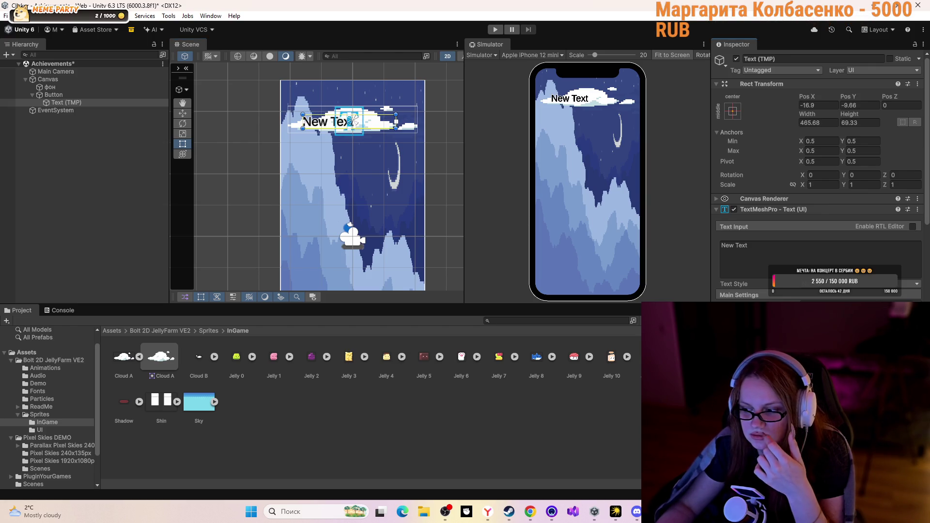
{"action": "scroll", "coordinate": [819, 193], "scroll_direction": "down", "scroll_amount": 3}
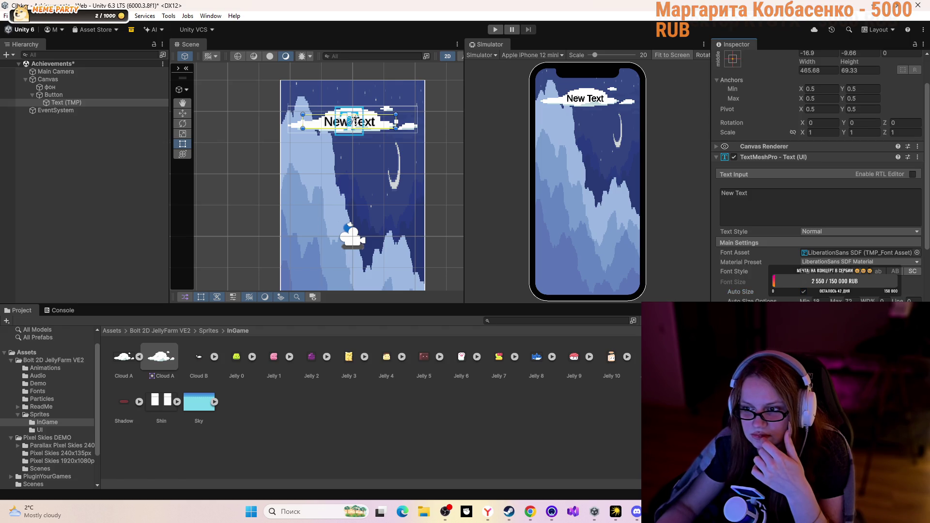
Replace the label's New Text with 'Заработать 10 очков'
{"action": "left_click", "coordinate": [757, 199]}
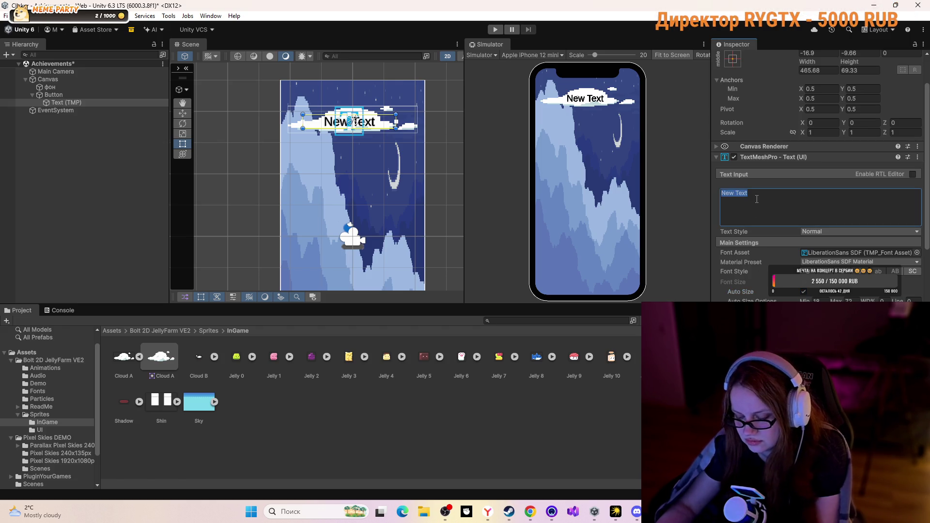
{"action": "type", "text": "P"}
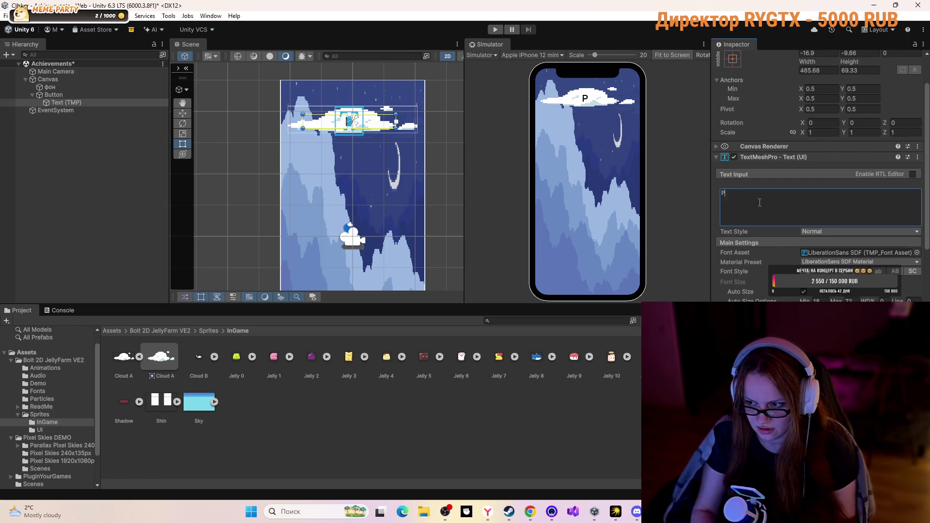
{"action": "key", "text": "BackSpace"}
{"action": "type", "text": "Заработать 10"}
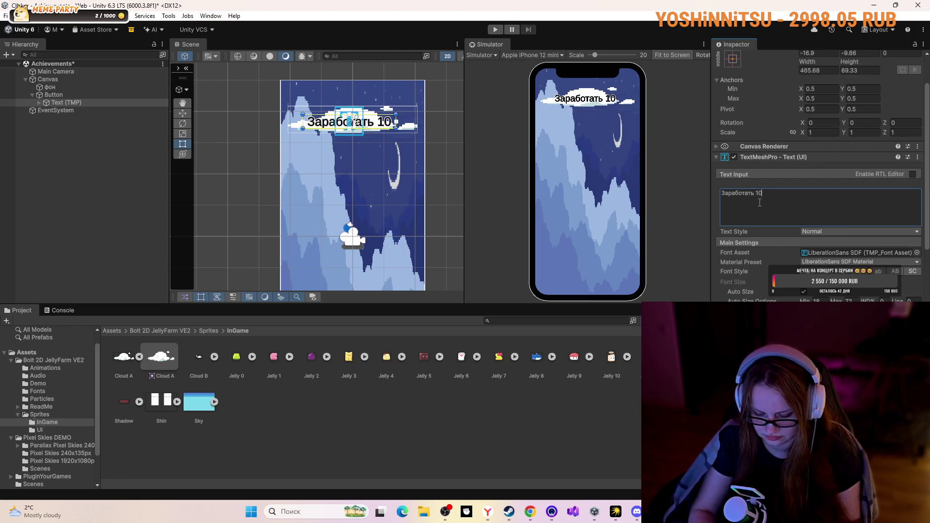
{"action": "type", "text": " очков"}
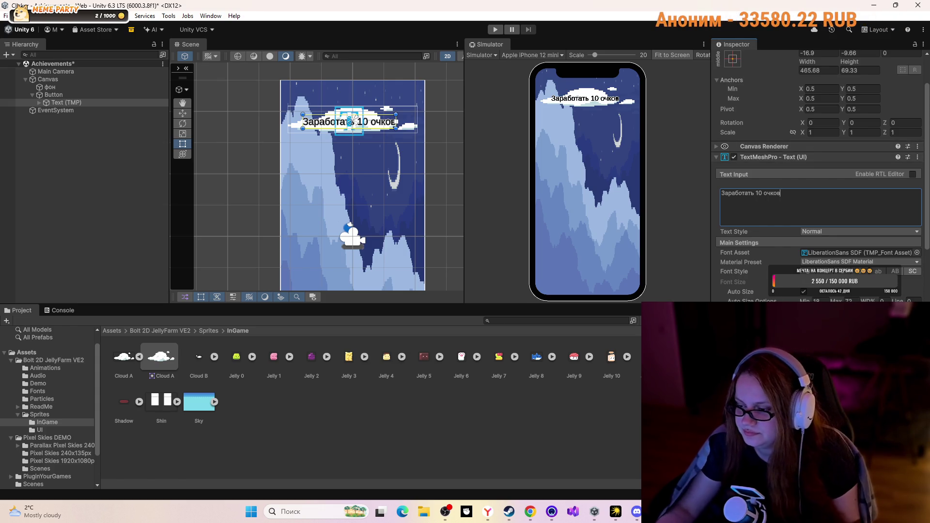
Turn off Auto Size and set the label's font size to 36, then select фон
{"action": "left_click", "coordinate": [803, 292]}
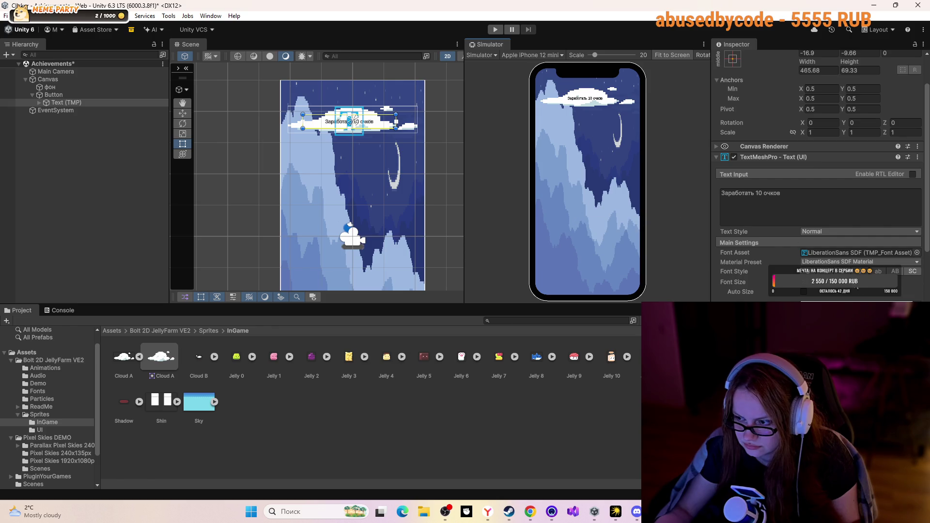
{"action": "left_click", "coordinate": [824, 281]}
{"action": "type", "text": "36"}
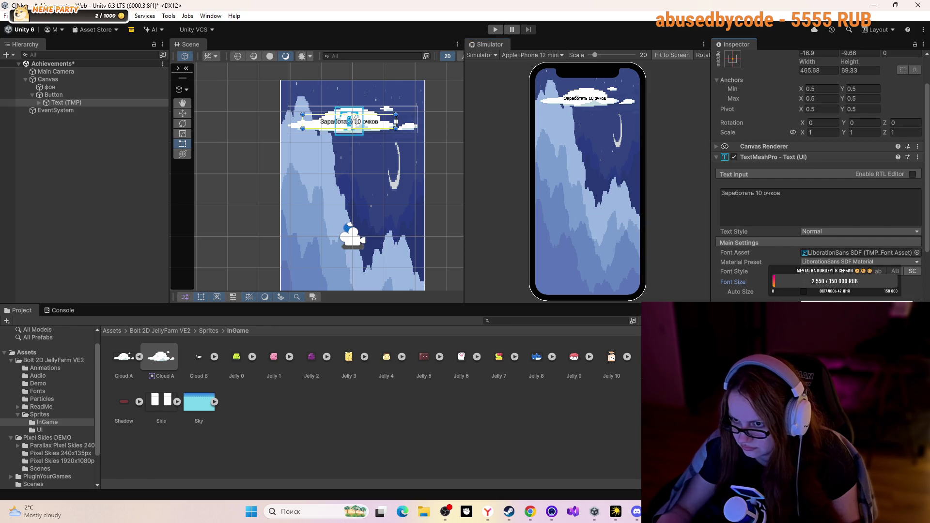
{"action": "left_click", "coordinate": [449, 227]}
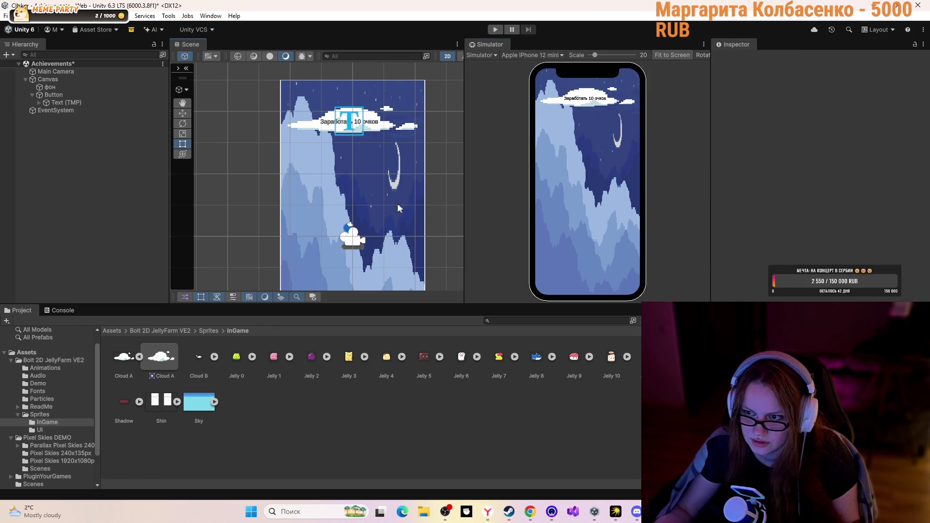
{"action": "left_click", "coordinate": [413, 212]}
{"action": "left_click", "coordinate": [529, 512]}
Watch the tutorial on to its ButtonClick script near 4:07, then save the Achievements scene
{"action": "left_click", "coordinate": [341, 365]}
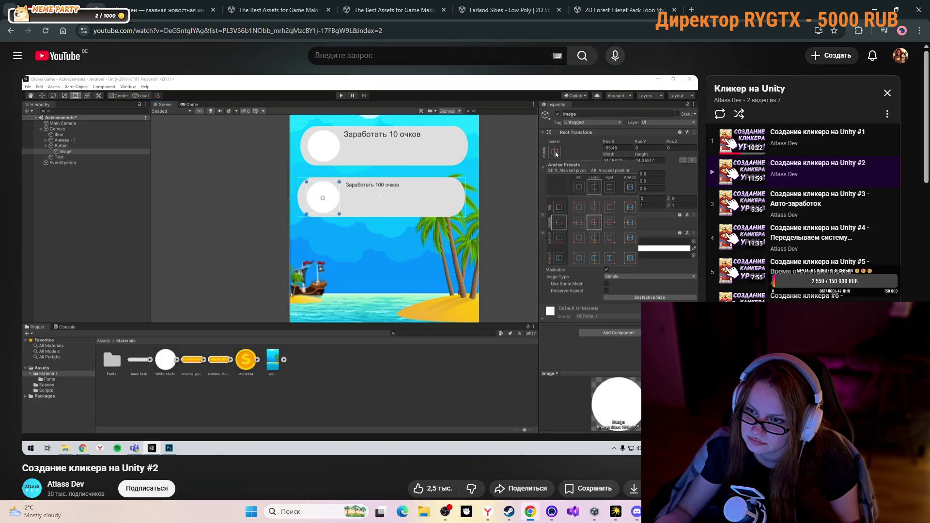
{"action": "mouse_move", "coordinate": [355, 374]}
{"action": "key", "text": "Right"}
{"action": "key", "text": "Right"}
{"action": "key", "text": "Right"}
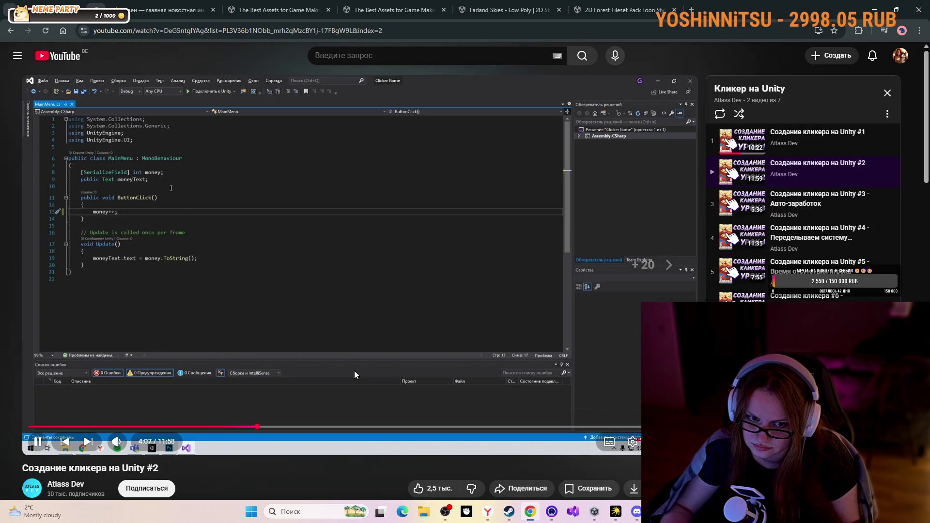
{"action": "left_click", "coordinate": [352, 269]}
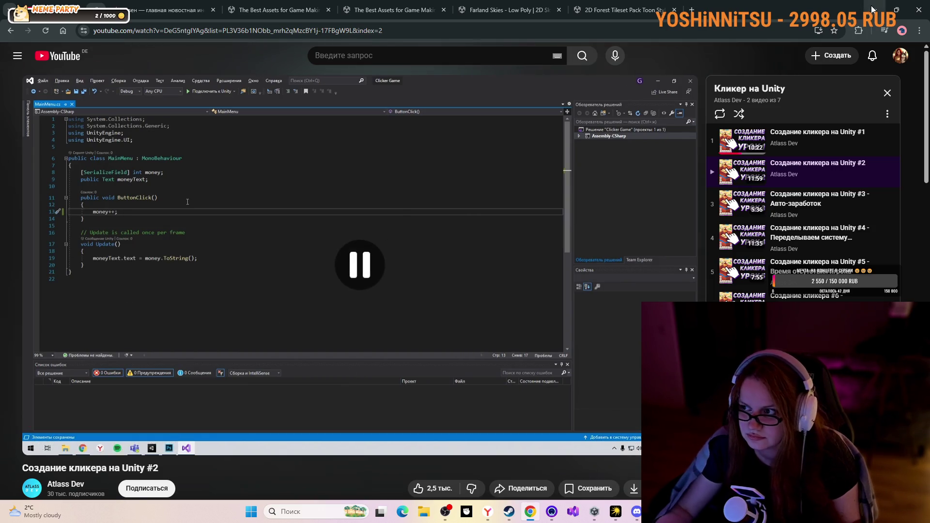
{"action": "key", "text": "alt+Tab"}
{"action": "key", "text": "ctrl+s"}
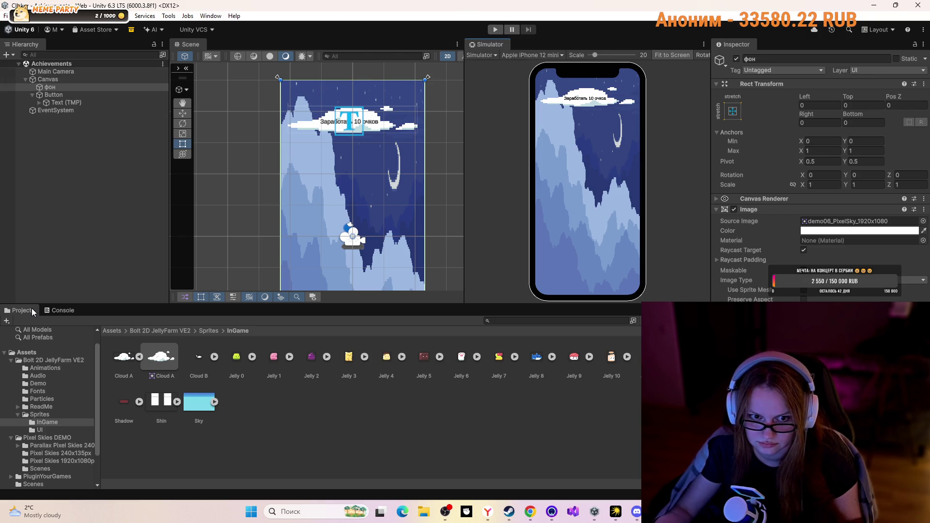
Open the Game scene from Assets > Scenes
{"action": "left_click", "coordinate": [118, 332]}
{"action": "left_click", "coordinate": [271, 358]}
{"action": "left_click", "coordinate": [234, 361]}
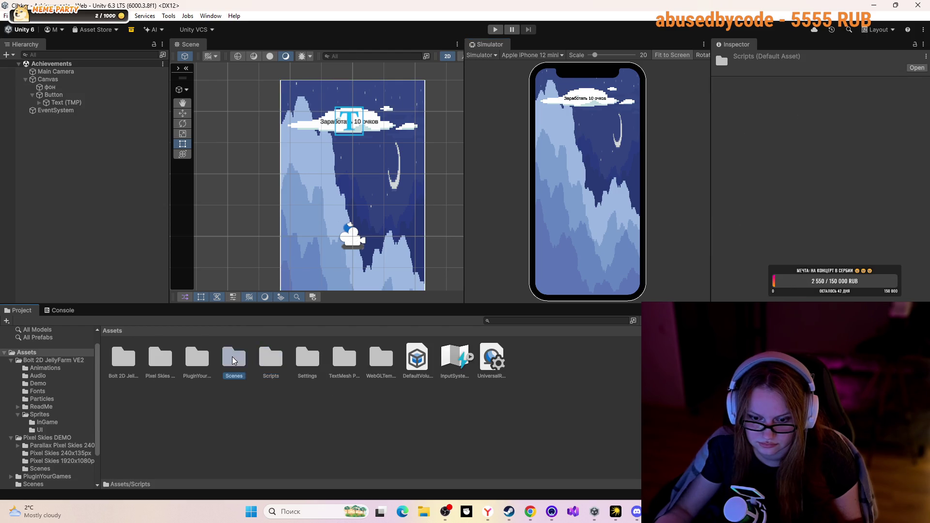
{"action": "double_click", "coordinate": [233, 361]}
{"action": "double_click", "coordinate": [160, 359]}
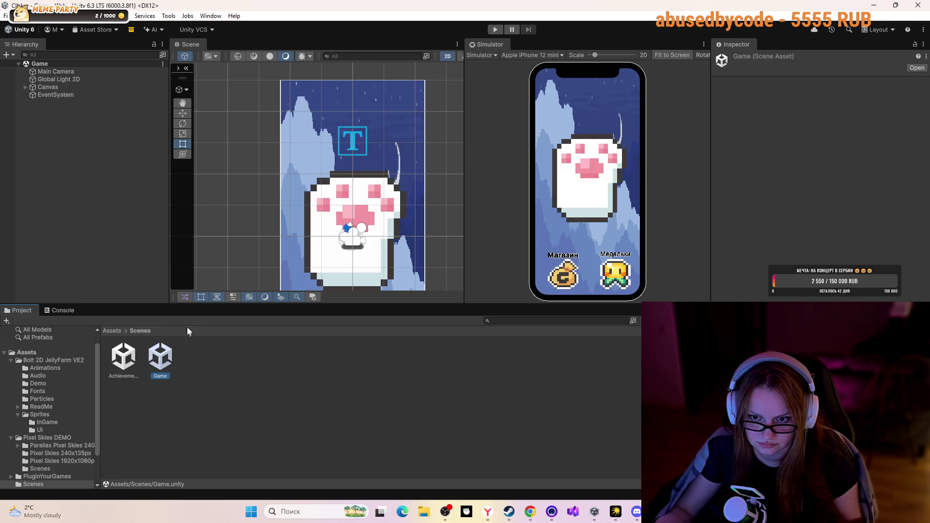
Play-test the game: tap the cat paw three times, open Медальки, then stop play mode
{"action": "left_click", "coordinate": [493, 29]}
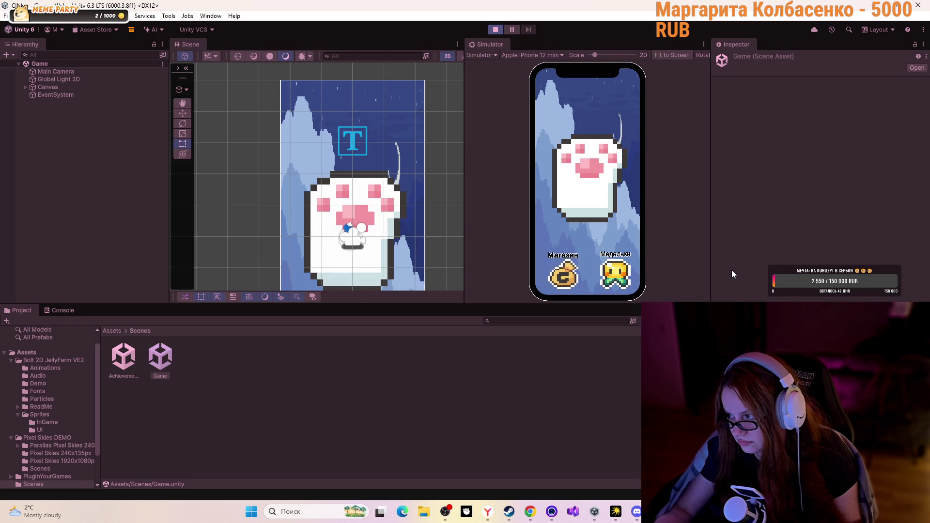
{"action": "left_click", "coordinate": [576, 190]}
{"action": "left_click", "coordinate": [576, 189]}
{"action": "left_click", "coordinate": [576, 190]}
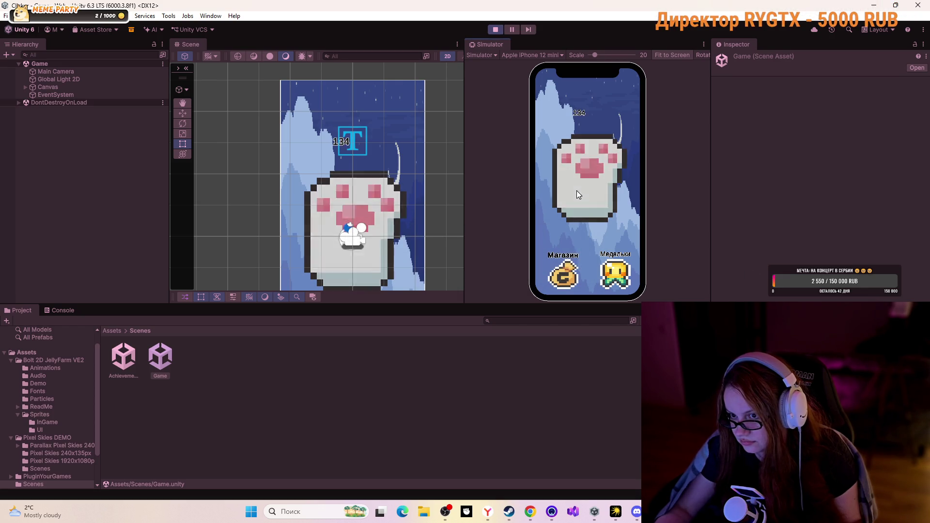
{"action": "left_click", "coordinate": [621, 283]}
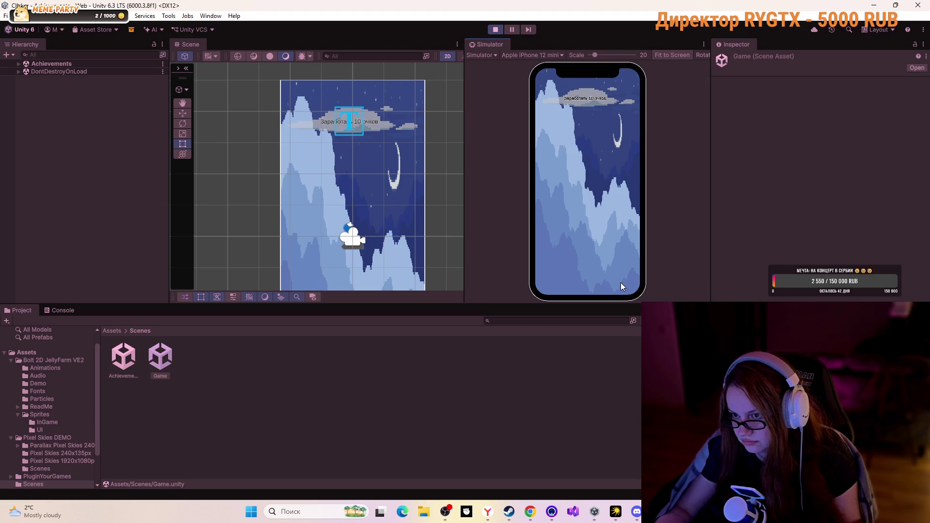
{"action": "left_click", "coordinate": [495, 30]}
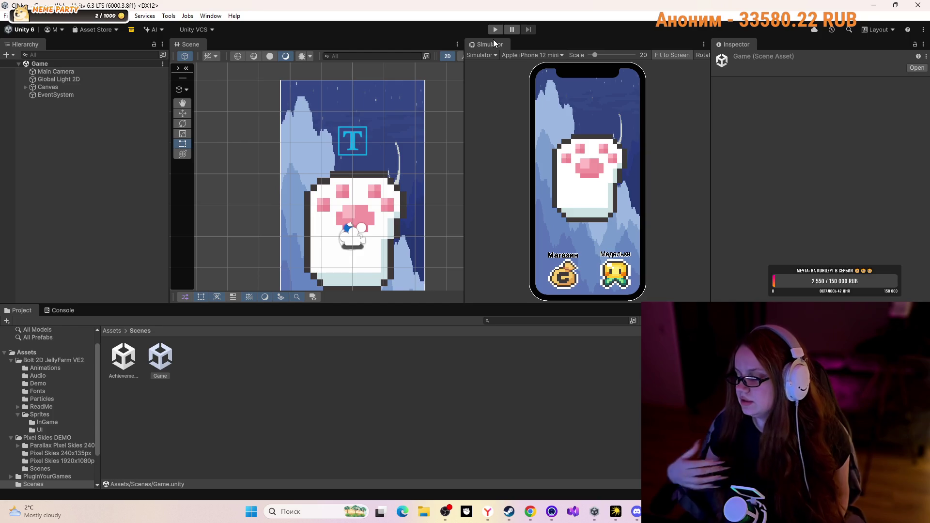
{"action": "mouse_move", "coordinate": [495, 521]}
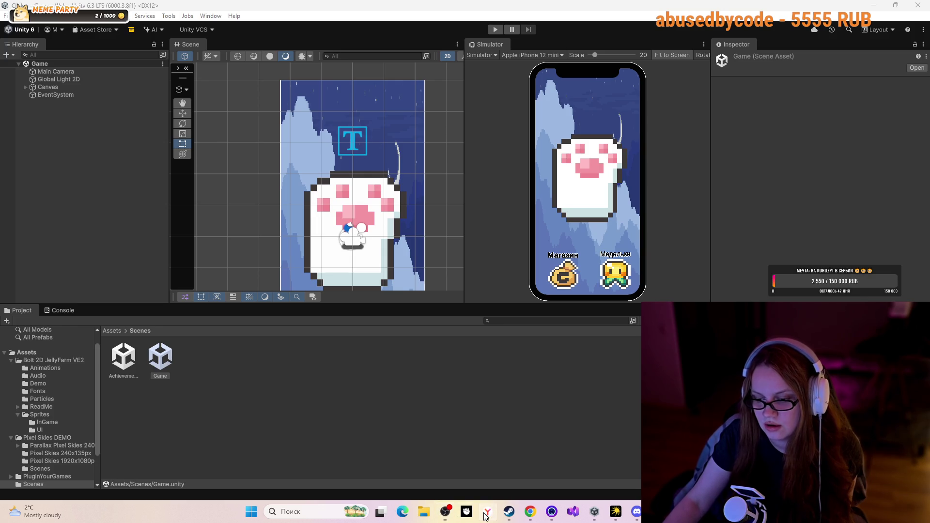
{"action": "left_click", "coordinate": [530, 512]}
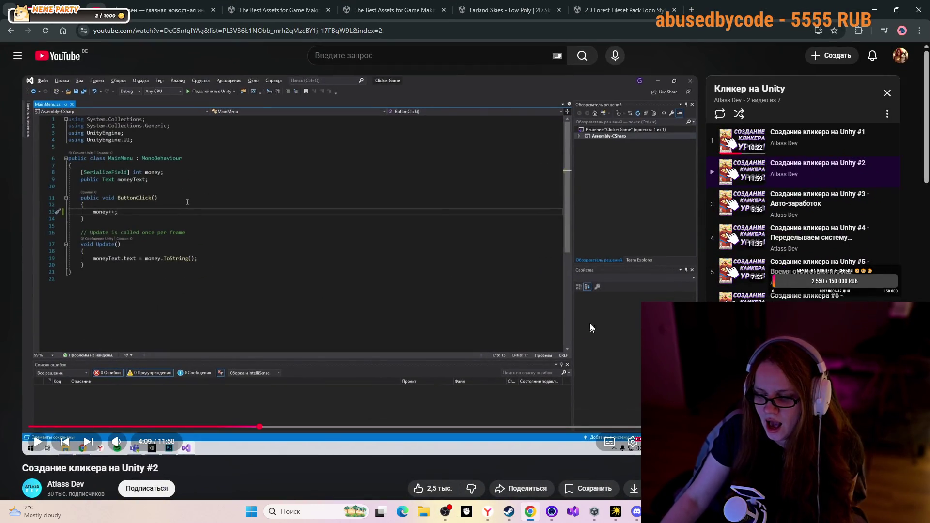
Load and pause the third playlist video, 'Создание кликера на Unity #3 - Авто-заработок', then switch to Discord
{"action": "left_click", "coordinate": [775, 203]}
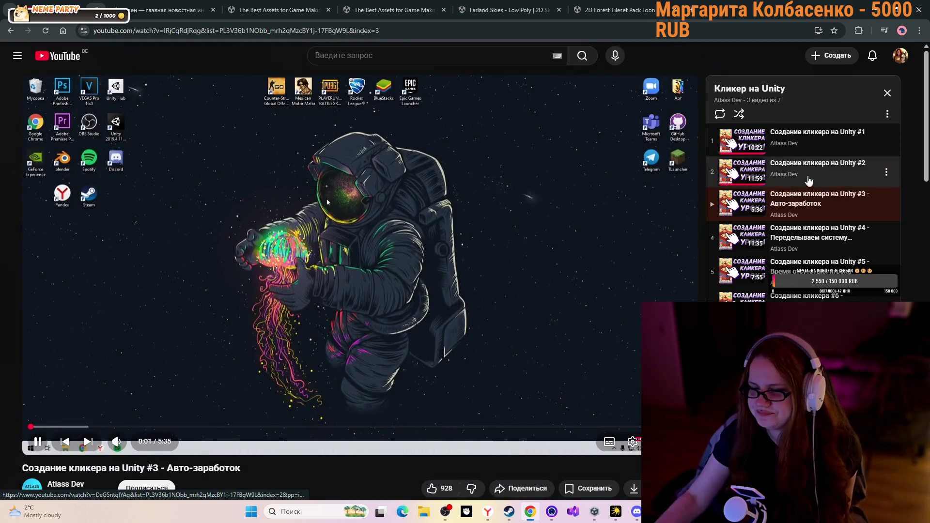
{"action": "left_click", "coordinate": [315, 268]}
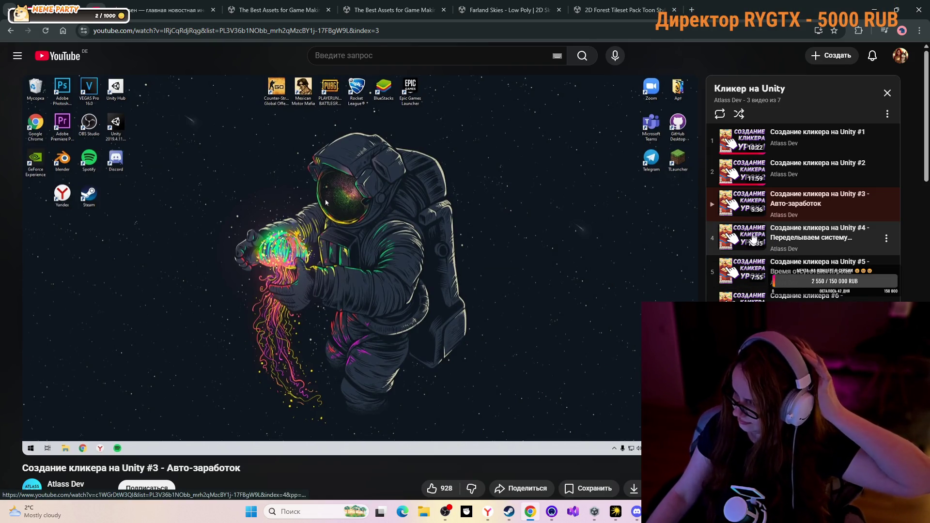
{"action": "left_click", "coordinate": [636, 513]}
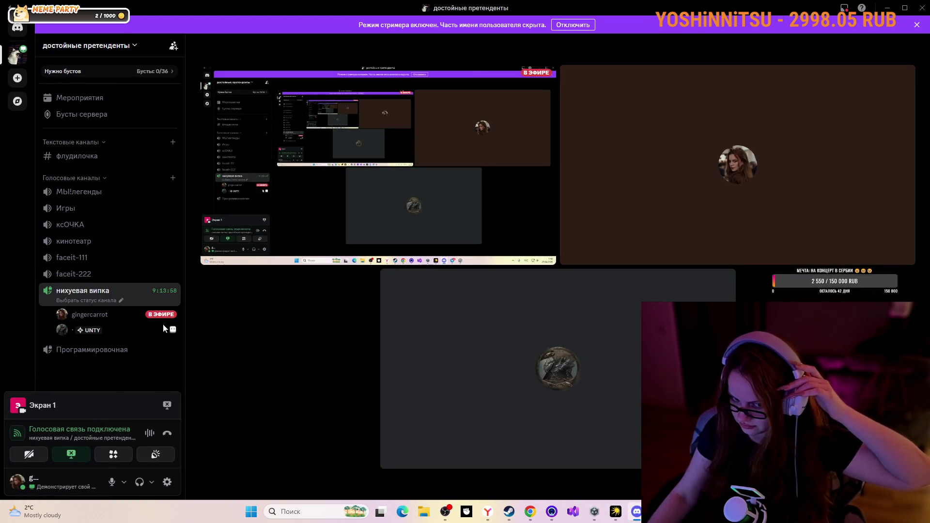
Resume Discord's live stream preview and minimise the Discord window
{"action": "mouse_move", "coordinate": [175, 331]}
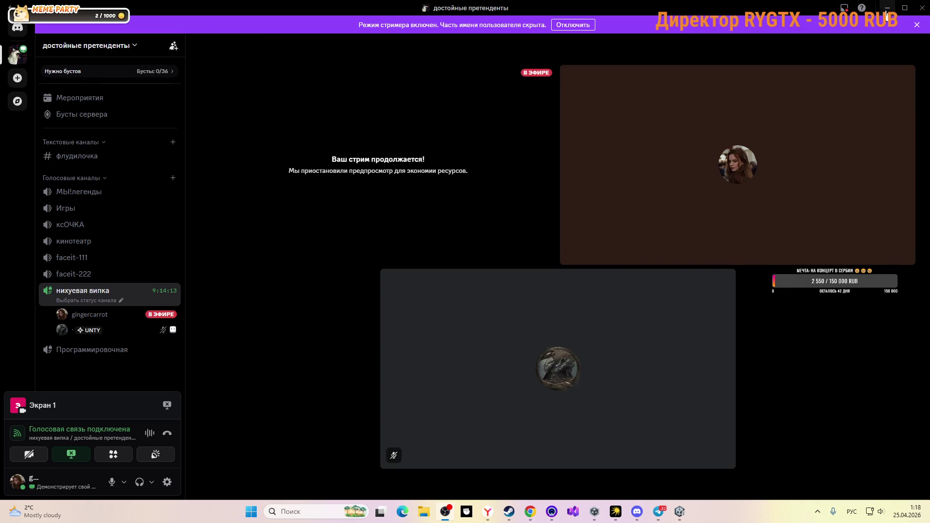
{"action": "left_click", "coordinate": [886, 15]}
{"action": "left_click", "coordinate": [887, 9]}
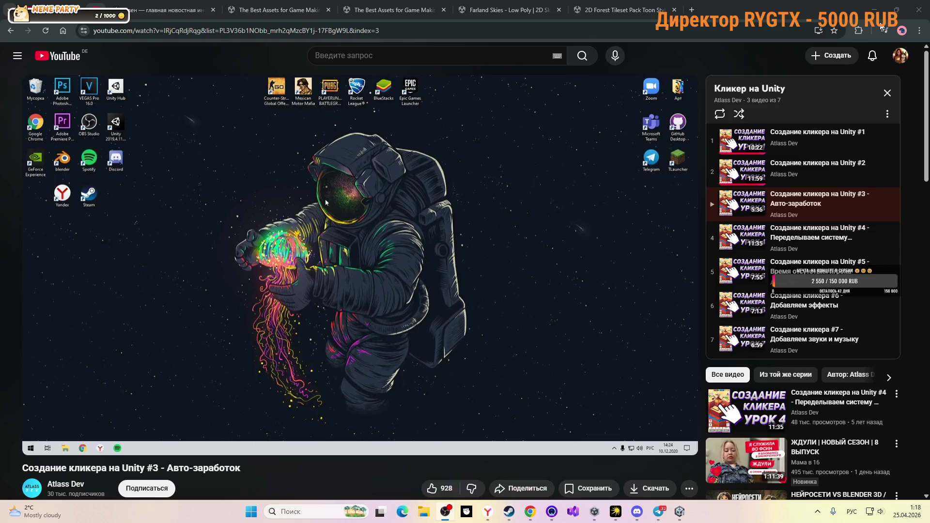
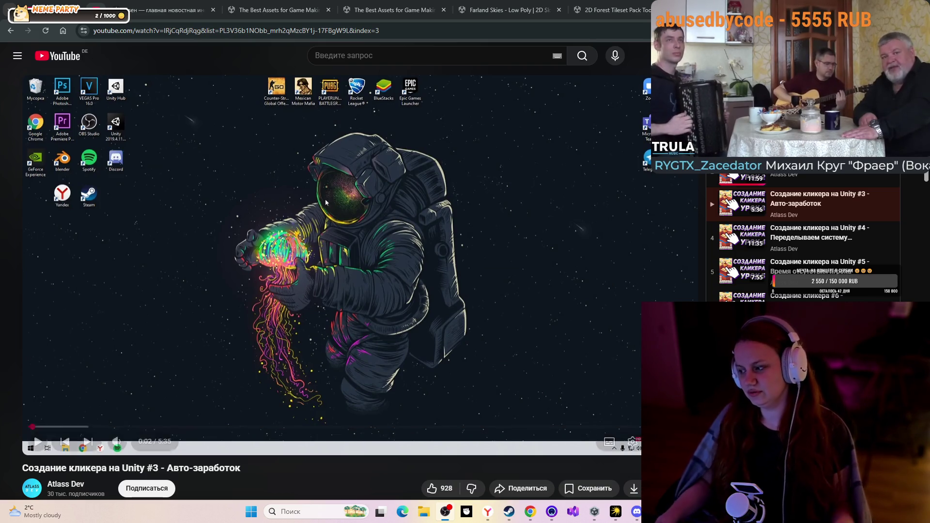
Play the clicker tutorial, pause it at 0:26, and return to the Unity editor
{"action": "key", "text": "alt+Tab"}
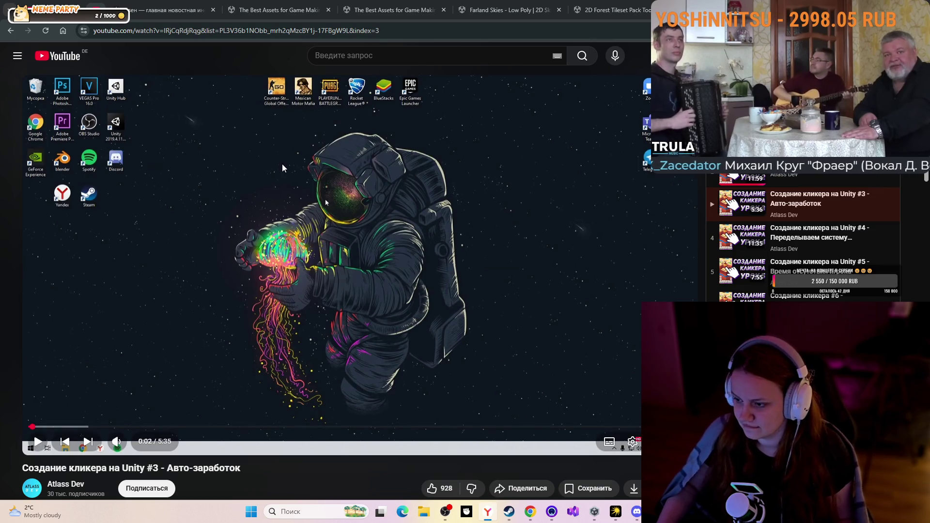
{"action": "left_click", "coordinate": [293, 193]}
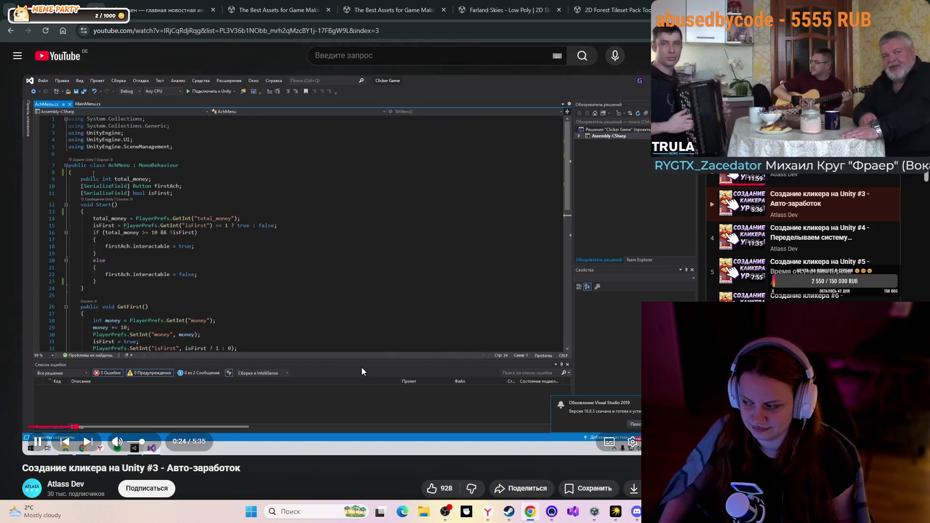
{"action": "left_click", "coordinate": [367, 364]}
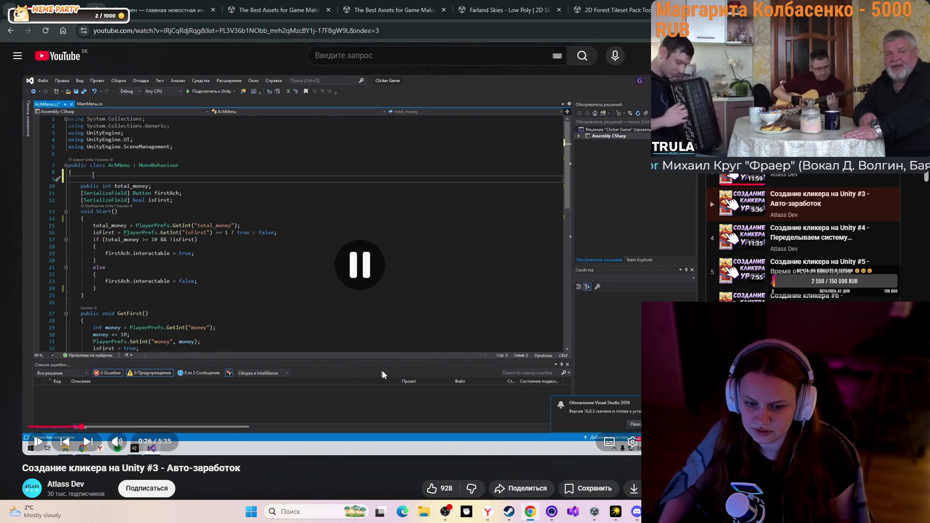
{"action": "key", "text": "alt+Tab"}
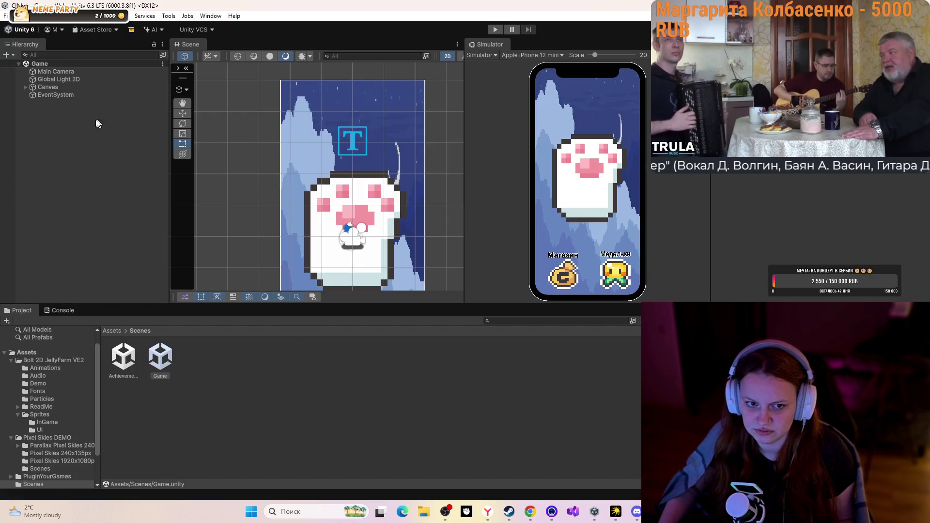
Open the Achievements scene and add a Button - TextMeshPro under its Canvas
{"action": "double_click", "coordinate": [124, 357]}
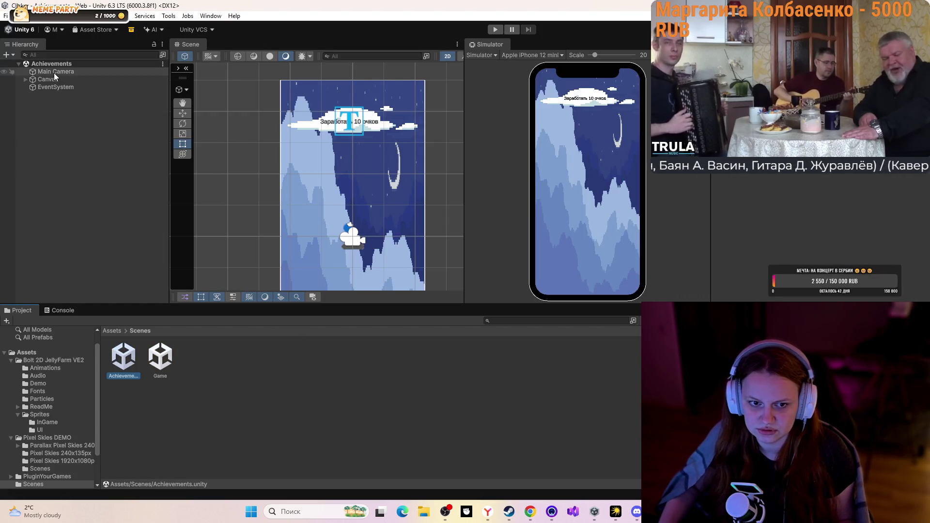
{"action": "left_click", "coordinate": [25, 79]}
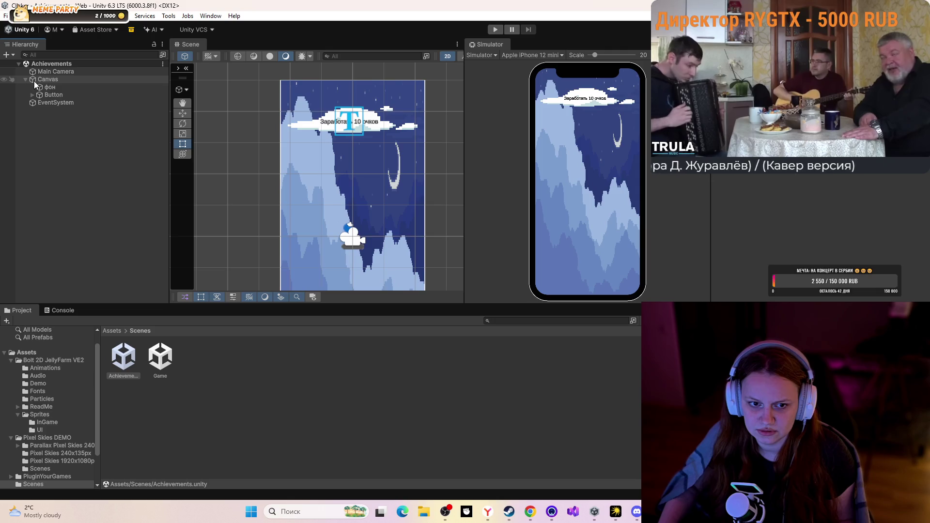
{"action": "right_click", "coordinate": [74, 81]}
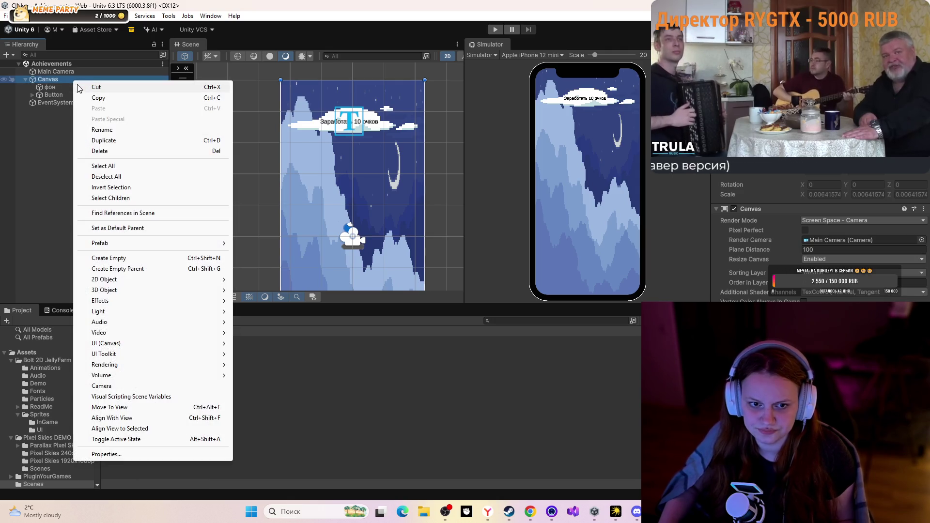
{"action": "mouse_move", "coordinate": [133, 345]}
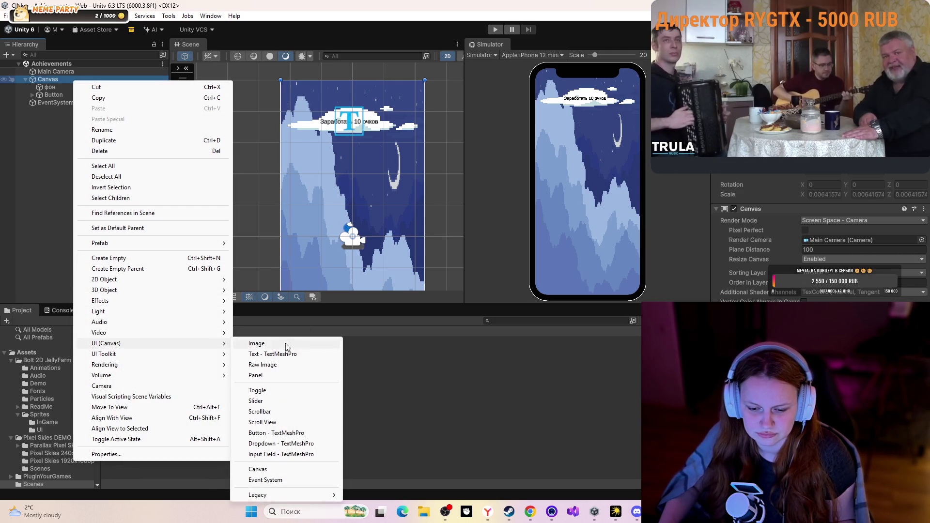
{"action": "left_click", "coordinate": [272, 433]}
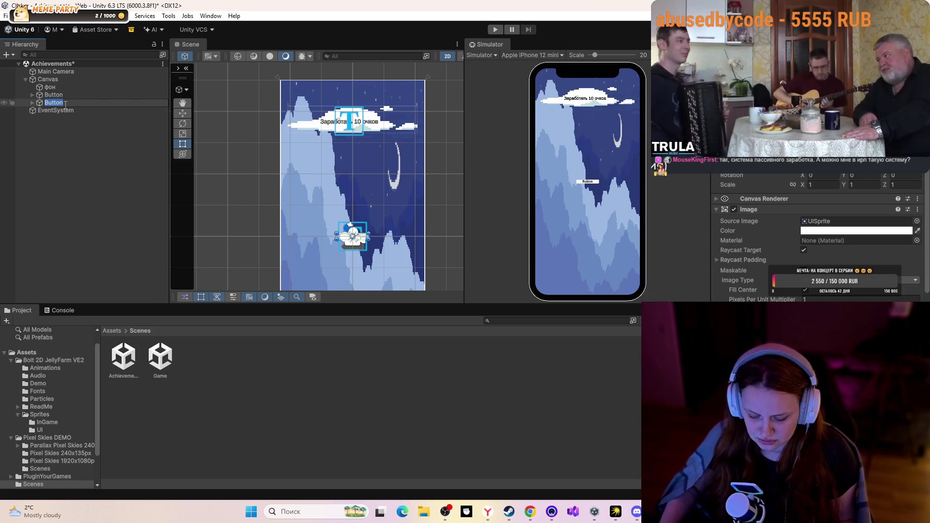
Rename the new button to ToMenu
{"action": "type", "text": "B"}
{"action": "key", "text": "BackSpace"}
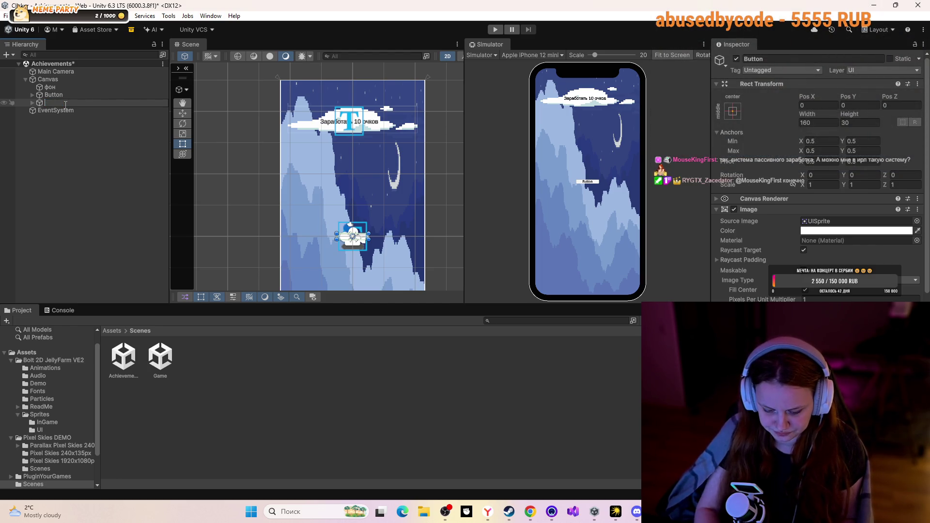
{"action": "key", "text": "BackSpace"}
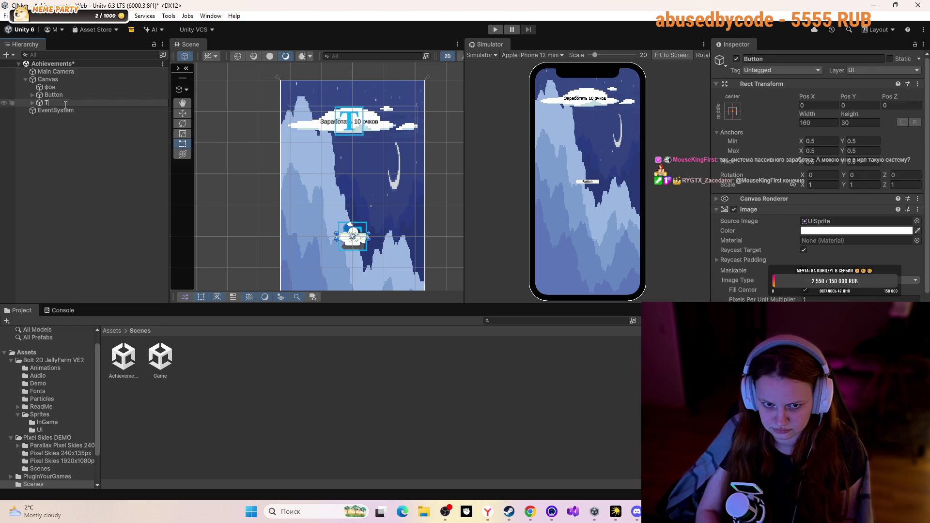
{"action": "type", "text": "ToMen"}
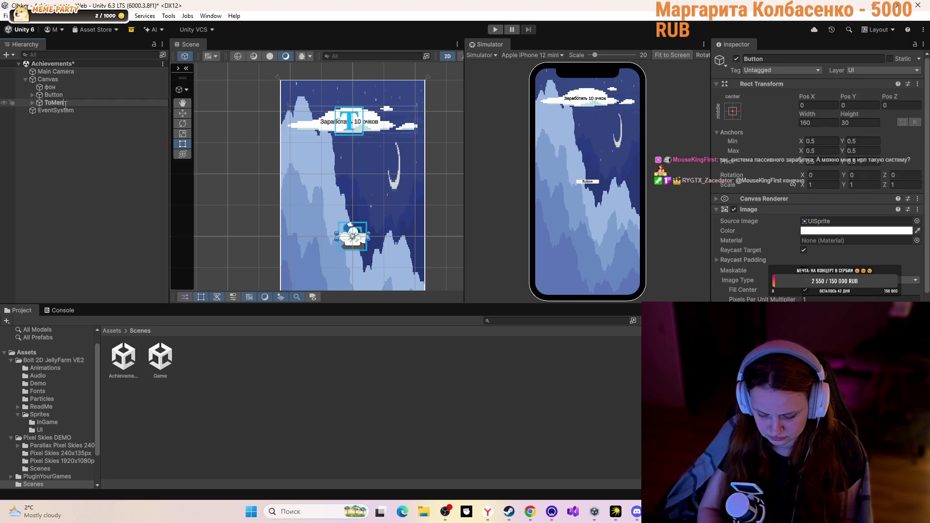
{"action": "type", "text": "u"}
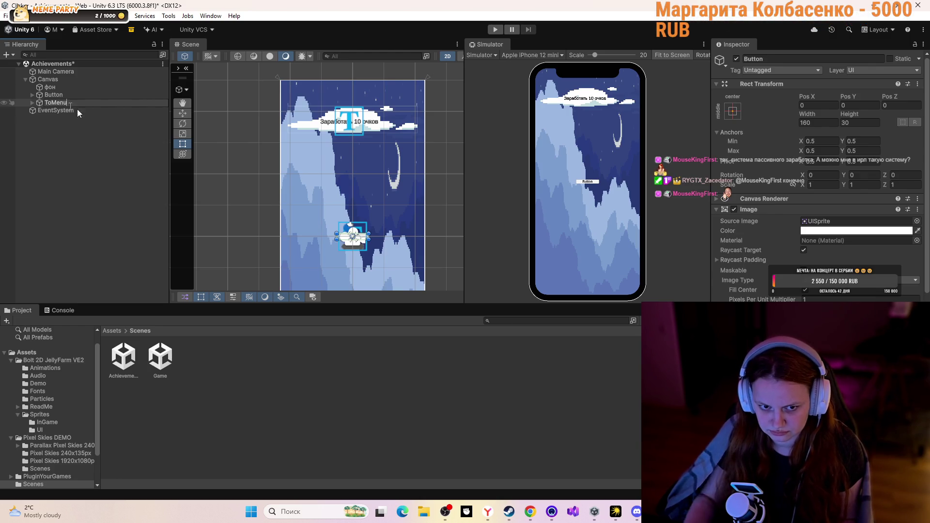
{"action": "left_click", "coordinate": [144, 220]}
Enlarge the ToMenu button and move it near the bottom of the canvas
{"action": "left_click", "coordinate": [108, 101]}
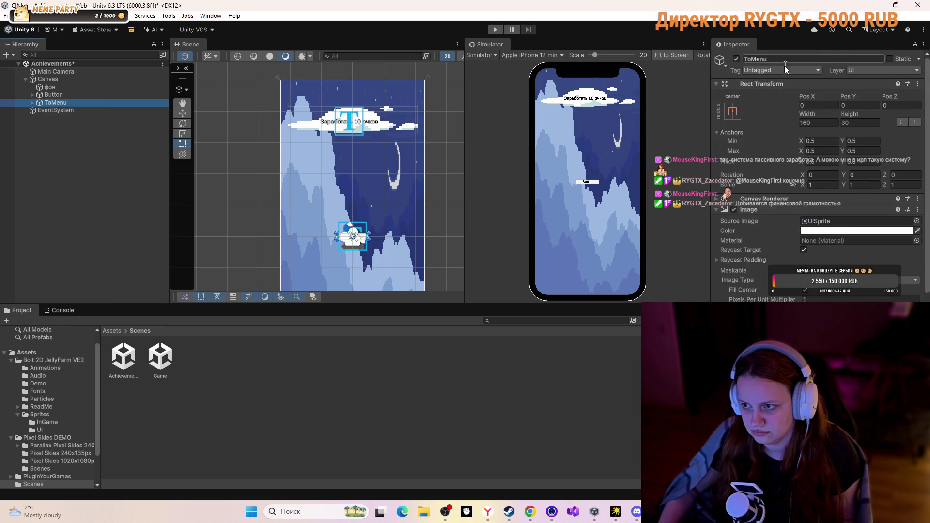
{"action": "scroll", "coordinate": [814, 257], "scroll_direction": "down", "scroll_amount": 5}
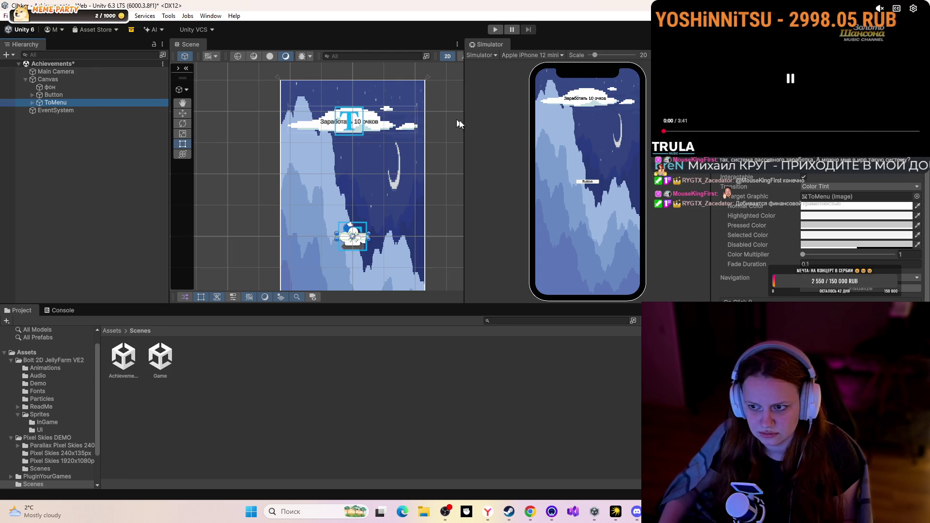
{"action": "mouse_move", "coordinate": [367, 231]}
{"action": "left_mouse_down"}
{"action": "mouse_move", "coordinate": [381, 222]}
{"action": "mouse_move", "coordinate": [325, 245]}
{"action": "left_mouse_up"}
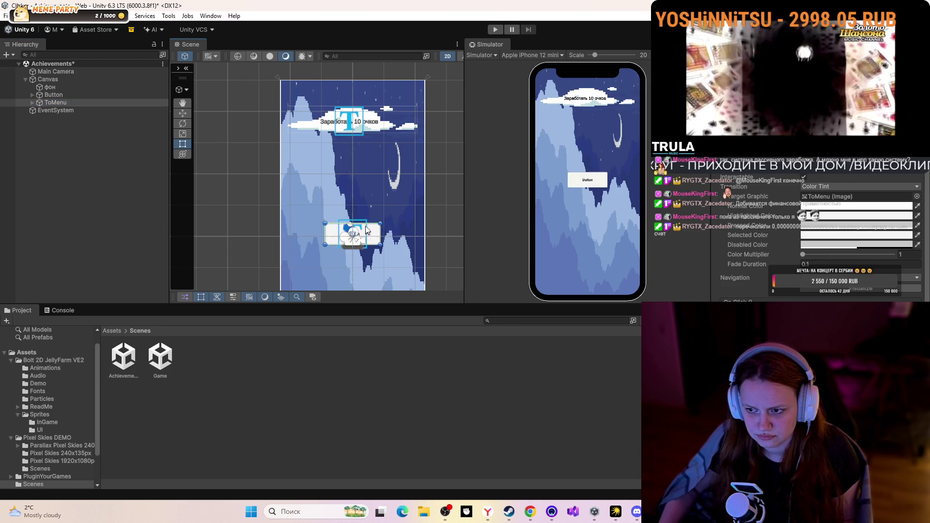
{"action": "scroll", "coordinate": [365, 236], "scroll_direction": "down", "scroll_amount": 2}
{"action": "left_click_drag", "start_coordinate": [361, 171], "coordinate": [348, 279]}
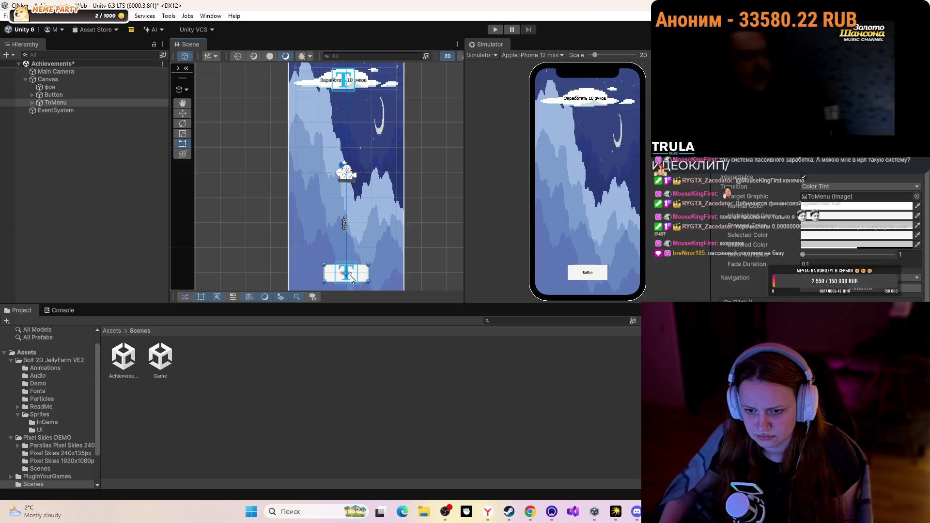
{"action": "scroll", "coordinate": [438, 211], "scroll_direction": "down", "scroll_amount": 2}
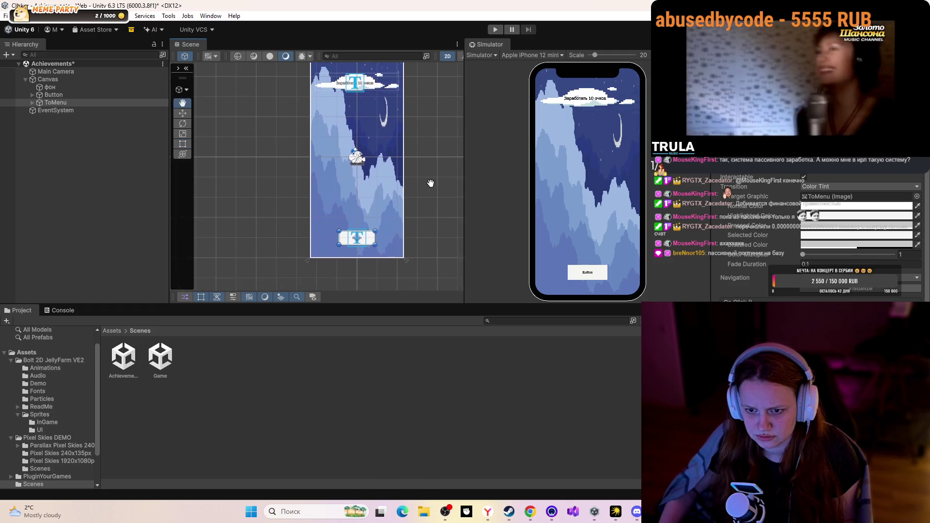
{"action": "scroll", "coordinate": [359, 239], "scroll_direction": "up", "scroll_amount": 1}
Select the ToMenu button and its text label, and frame ToMenu in the Scene view
{"action": "left_click", "coordinate": [367, 249]}
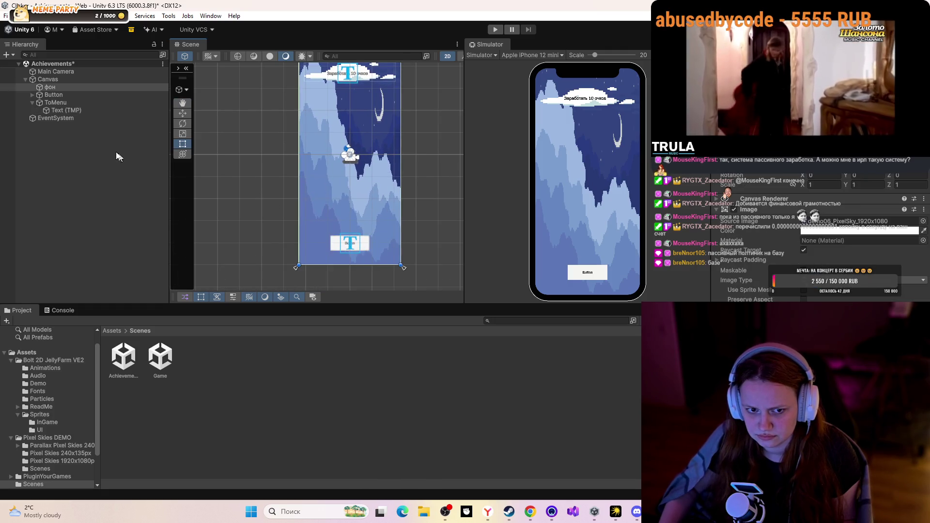
{"action": "left_click", "coordinate": [102, 103]}
{"action": "left_click", "coordinate": [367, 248]}
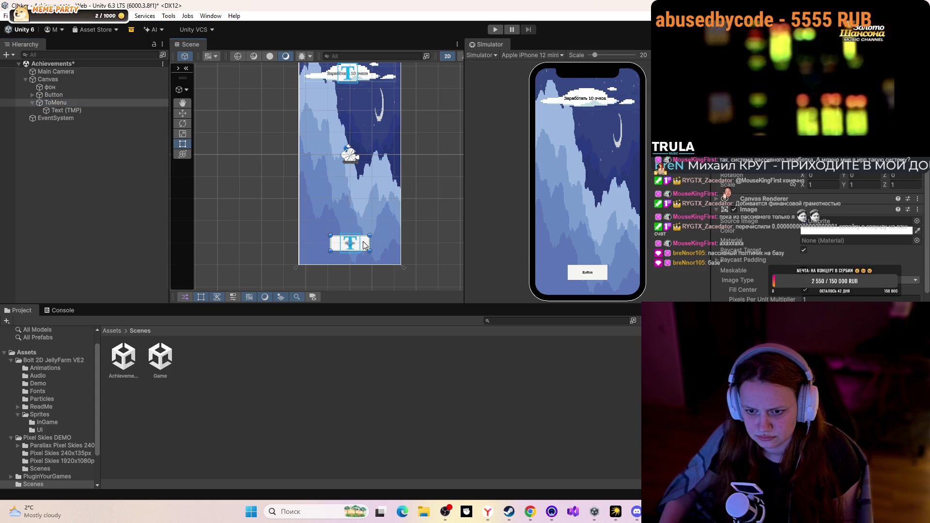
{"action": "left_click", "coordinate": [365, 245]}
{"action": "left_click", "coordinate": [53, 102]}
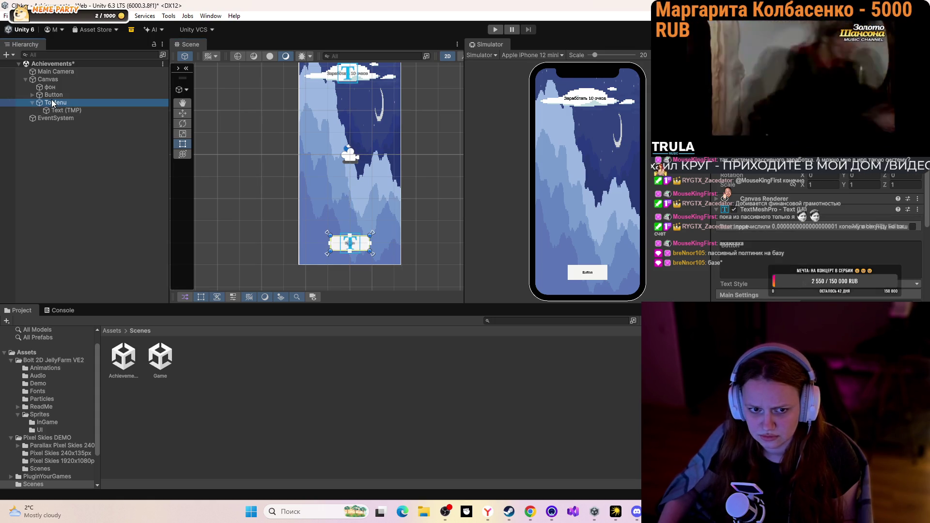
{"action": "double_click", "coordinate": [53, 103]}
{"action": "scroll", "coordinate": [395, 173], "scroll_direction": "down", "scroll_amount": 4}
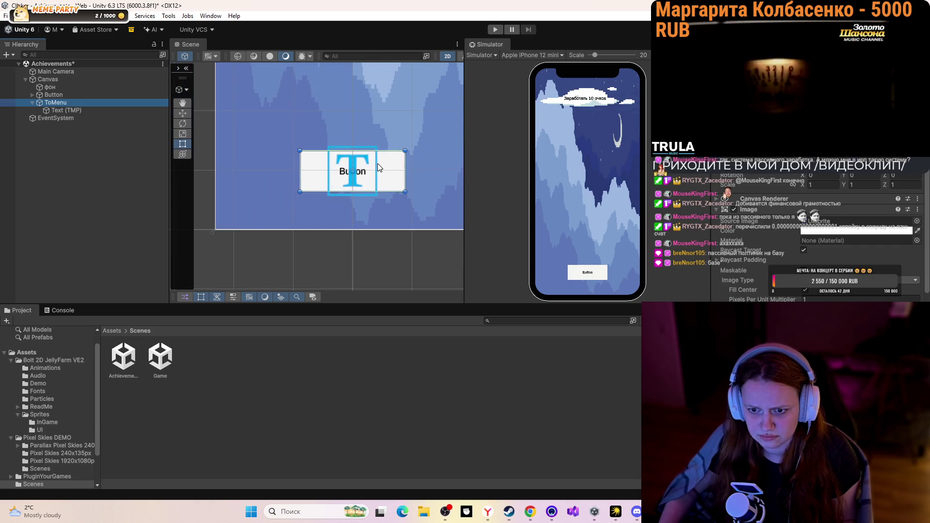
{"action": "scroll", "coordinate": [379, 168], "scroll_direction": "down", "scroll_amount": 1}
Anchor ToMenu to the bottom-centre preset, then return to the Assets root folder
{"action": "left_click", "coordinate": [727, 136]}
{"action": "left_click", "coordinate": [788, 231]}
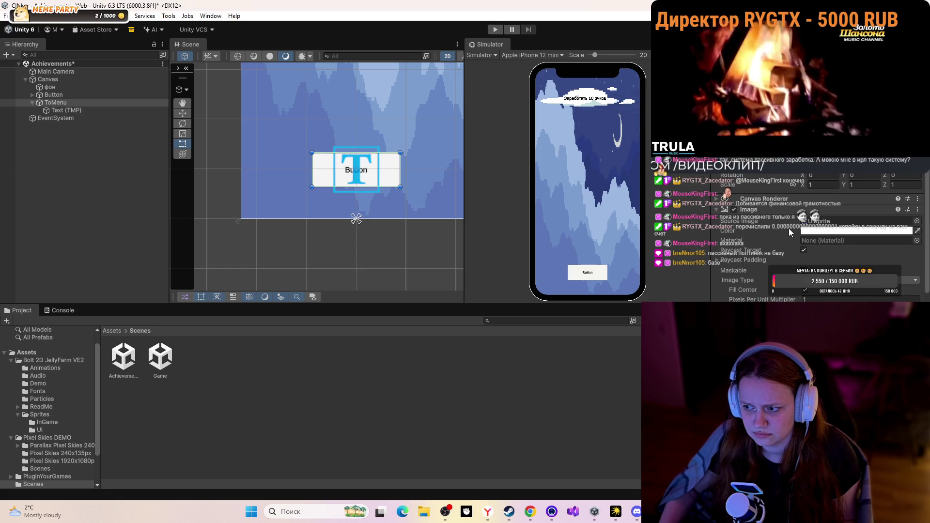
{"action": "scroll", "coordinate": [789, 231], "scroll_direction": "down", "scroll_amount": 5}
{"action": "scroll", "coordinate": [319, 218], "scroll_direction": "down", "scroll_amount": 3}
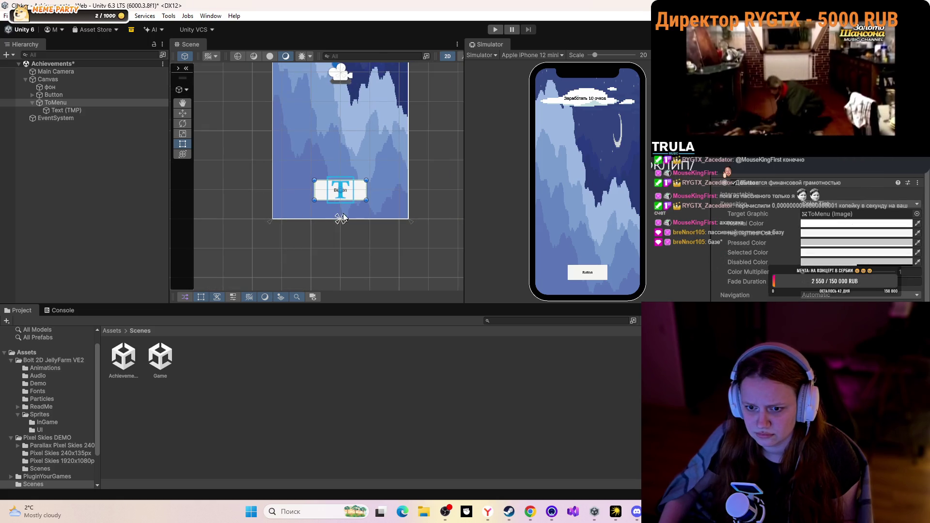
{"action": "left_click", "coordinate": [117, 329]}
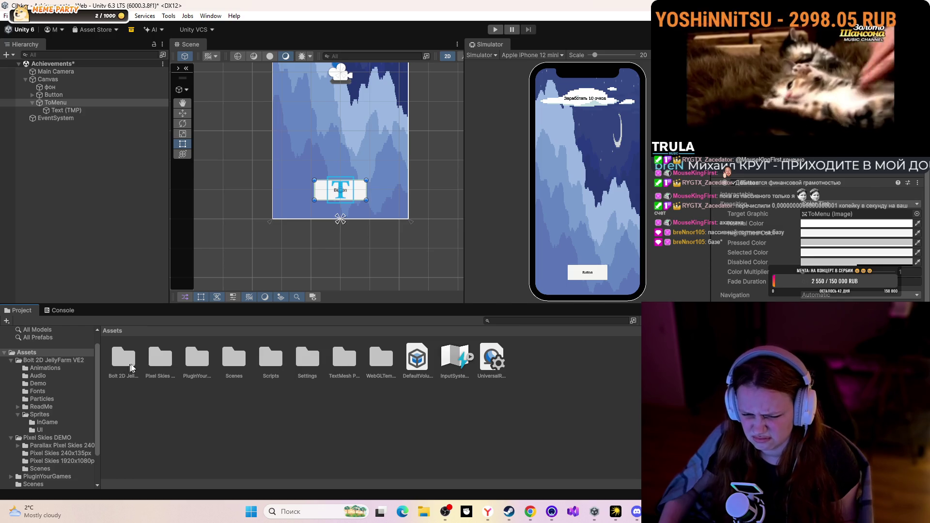
{"action": "double_click", "coordinate": [160, 359]}
Browse to the Bolt 2D JellyFarm VE2 Sprites/UI folder in the Project window
{"action": "left_click", "coordinate": [125, 361]}
{"action": "left_click", "coordinate": [118, 331]}
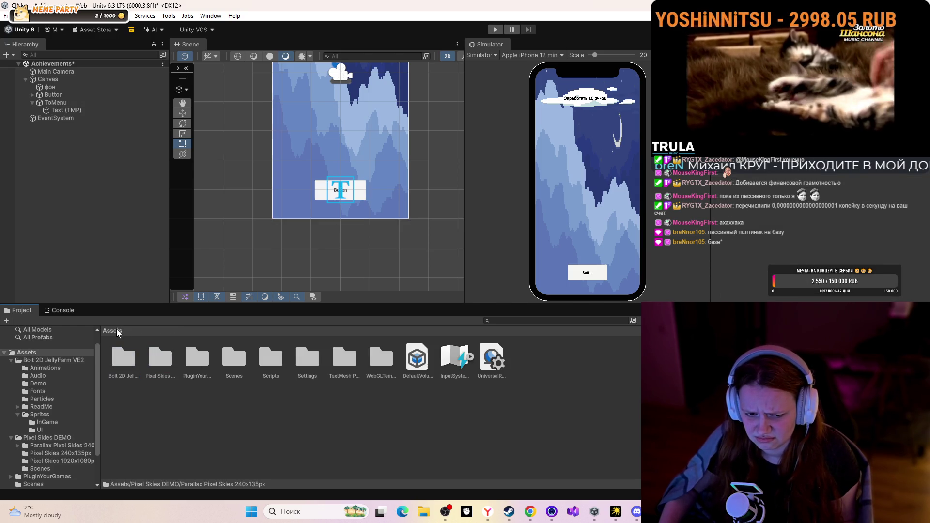
{"action": "double_click", "coordinate": [129, 364]}
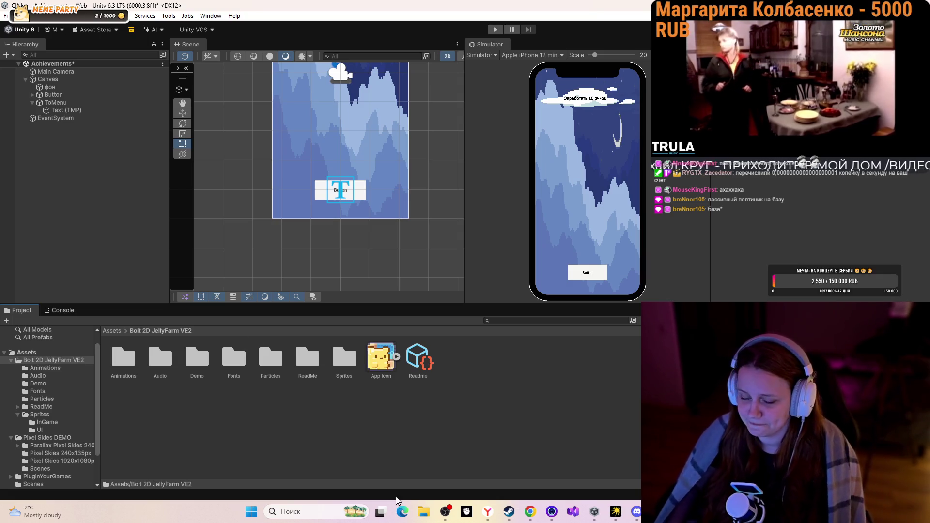
{"action": "double_click", "coordinate": [344, 358]}
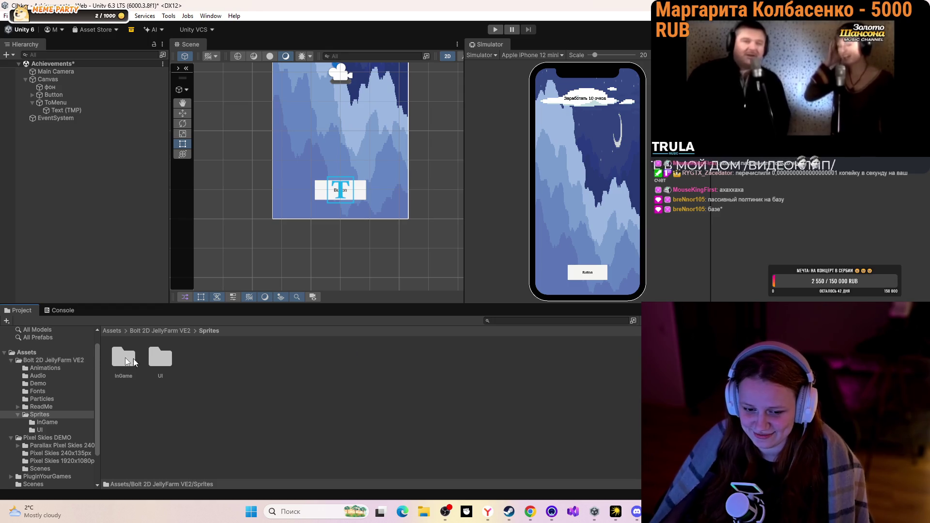
{"action": "double_click", "coordinate": [134, 362]}
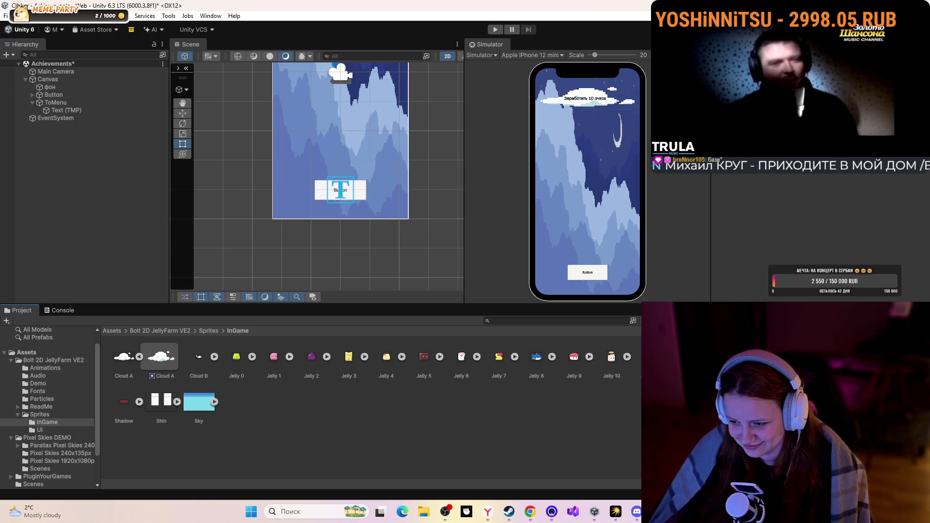
{"action": "left_click", "coordinate": [224, 331]}
{"action": "left_click", "coordinate": [238, 353]}
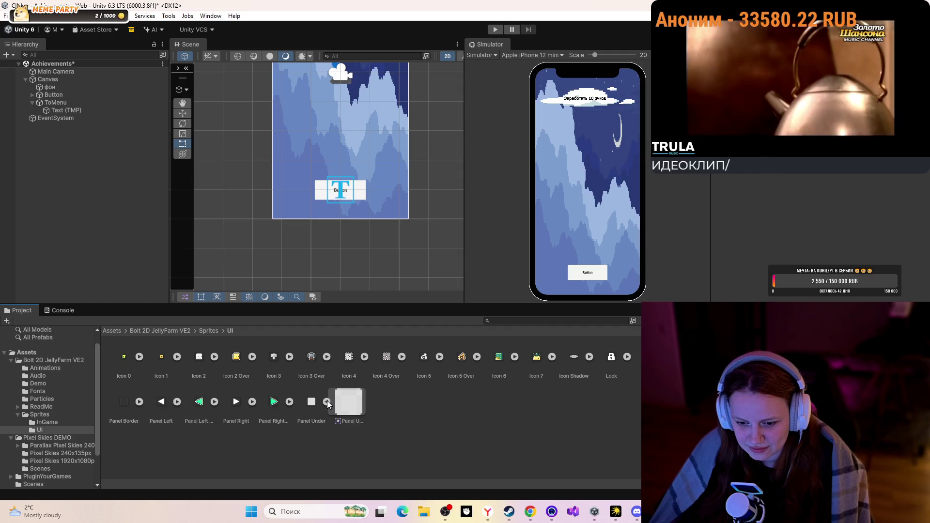
Assign the Panel Border sub-sprite as ToMenu's Image Source Image
{"action": "left_click", "coordinate": [139, 402]}
{"action": "left_click", "coordinate": [164, 403]}
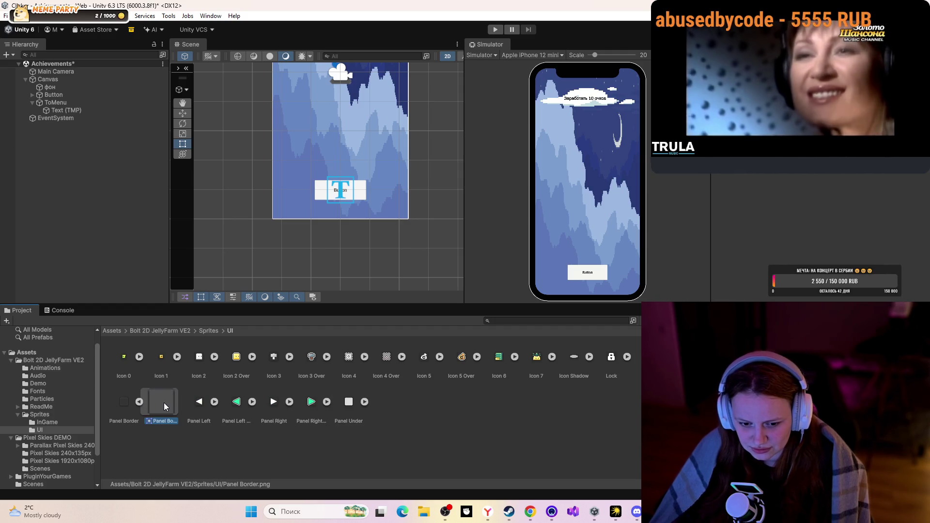
{"action": "left_click", "coordinate": [77, 104]}
{"action": "mouse_move", "coordinate": [157, 397]}
{"action": "left_mouse_down"}
{"action": "mouse_move", "coordinate": [533, 291]}
{"action": "mouse_move", "coordinate": [824, 226]}
{"action": "left_mouse_up"}
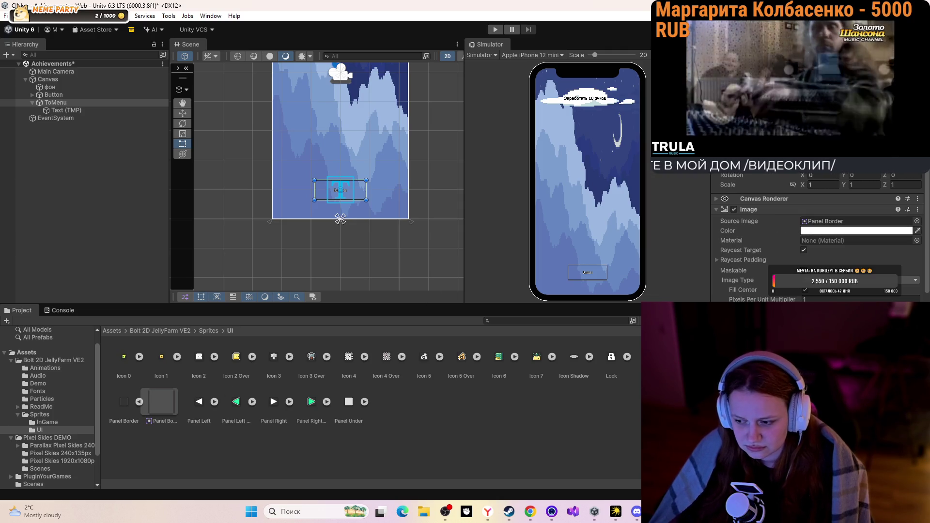
Replace ToMenu's Source Image with the plain white Panel sprite
{"action": "double_click", "coordinate": [857, 221]}
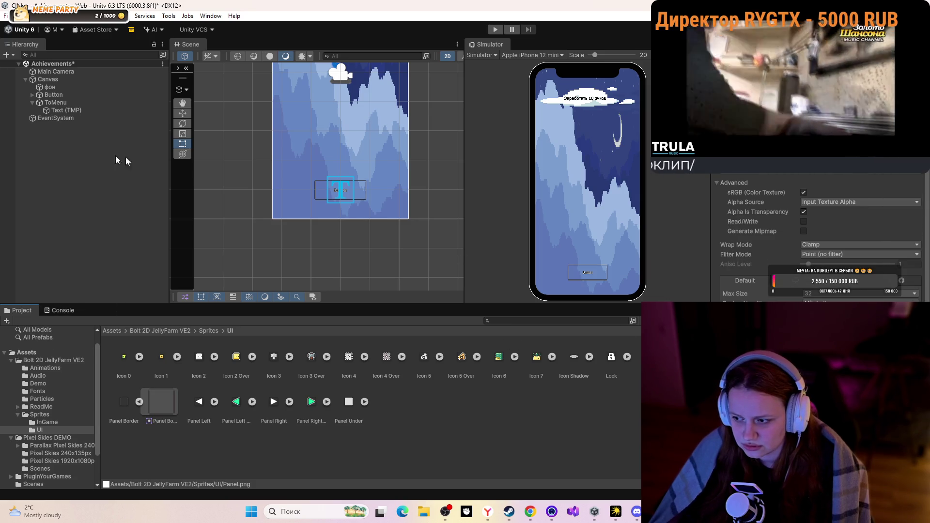
{"action": "left_click", "coordinate": [56, 102]}
{"action": "mouse_move", "coordinate": [124, 401]}
{"action": "left_mouse_down"}
{"action": "mouse_move", "coordinate": [81, 400]}
{"action": "mouse_move", "coordinate": [849, 299]}
{"action": "mouse_move", "coordinate": [844, 234]}
{"action": "mouse_move", "coordinate": [833, 222]}
{"action": "left_mouse_up"}
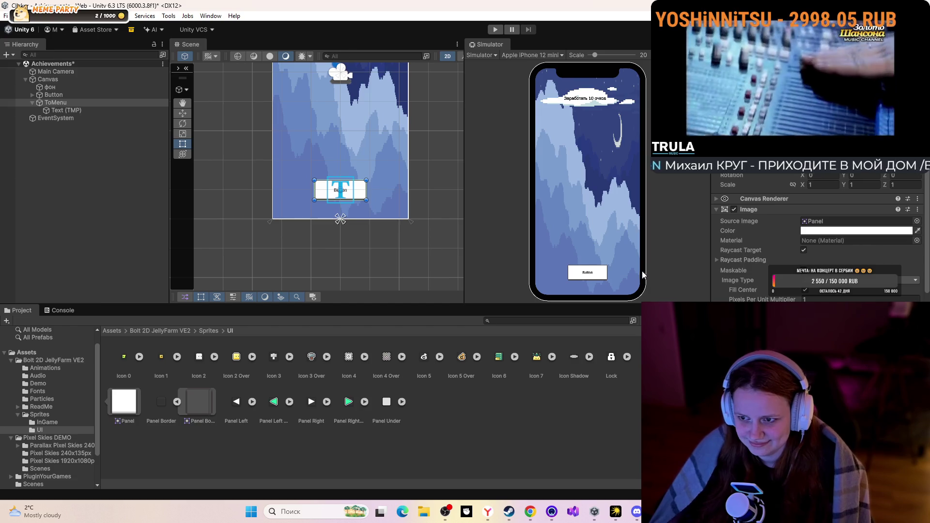
Widen the ToMenu button to both left and right in the Scene view
{"action": "left_click", "coordinate": [45, 102]}
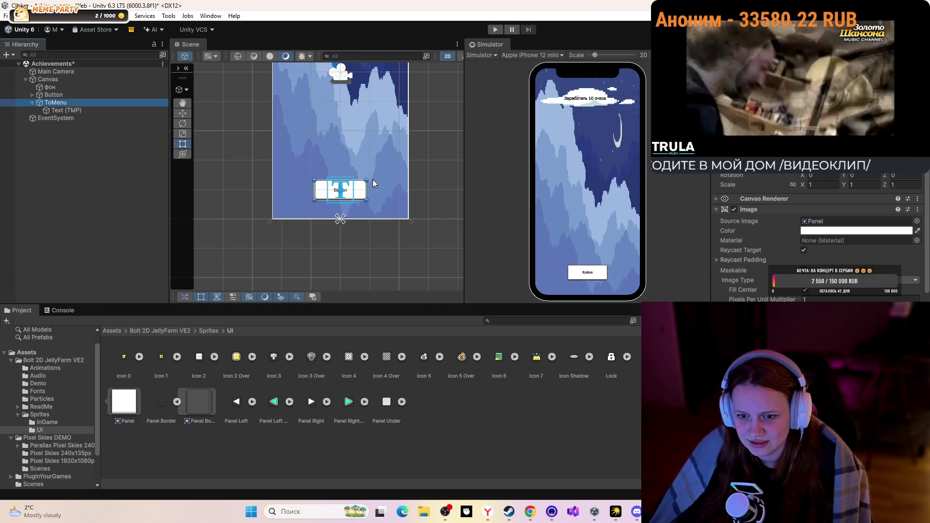
{"action": "left_click_drag", "start_coordinate": [366, 190], "coordinate": [380, 190]}
{"action": "mouse_move", "coordinate": [315, 190]}
{"action": "left_mouse_down"}
{"action": "mouse_move", "coordinate": [302, 190]}
{"action": "mouse_move", "coordinate": [333, 184]}
{"action": "mouse_move", "coordinate": [364, 195]}
{"action": "left_mouse_up"}
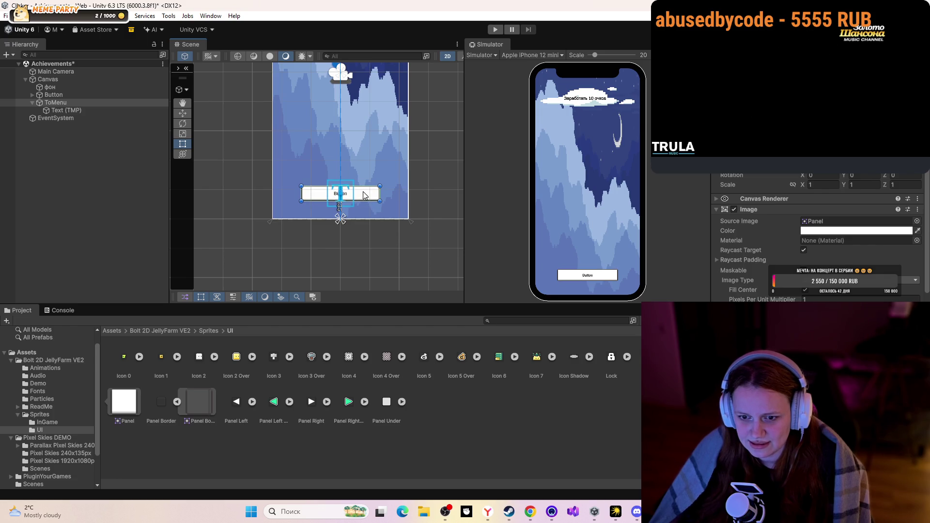
{"action": "scroll", "coordinate": [824, 285], "scroll_direction": "down", "scroll_amount": 5}
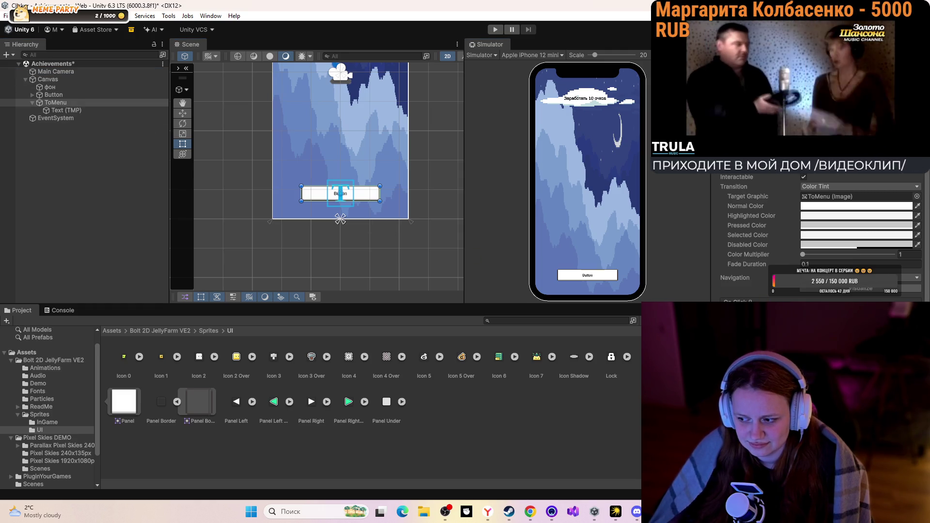
{"action": "mouse_move", "coordinate": [824, 255]}
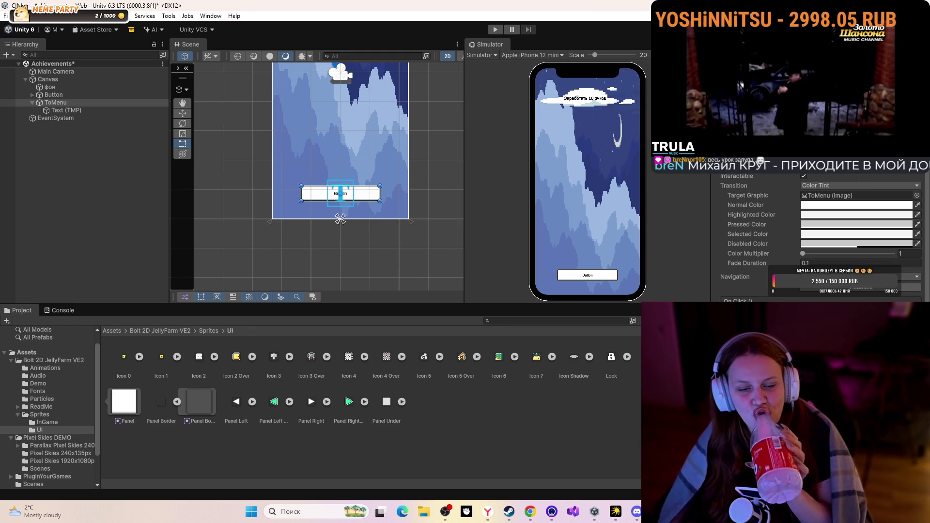
Change the button's Text (TMP) label to 'Назад в меню'
{"action": "left_click", "coordinate": [76, 112]}
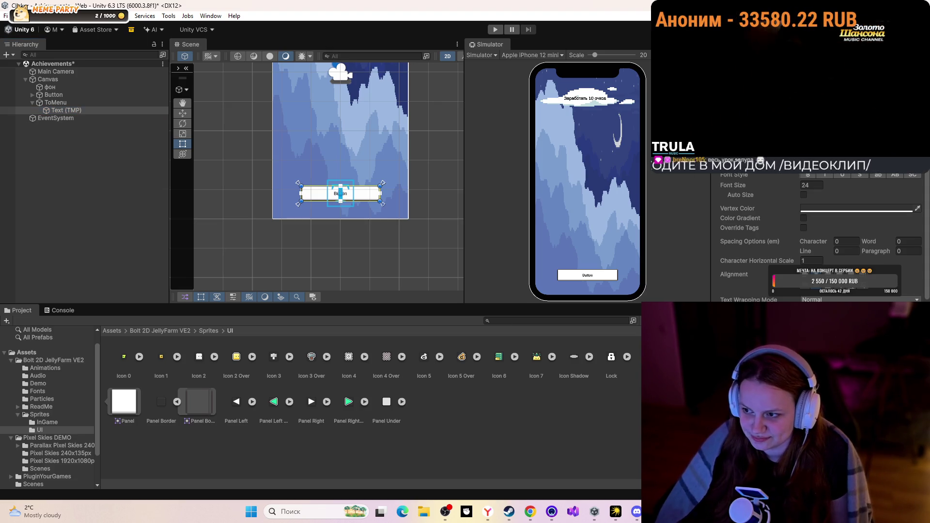
{"action": "key", "text": "BackSpace"}
{"action": "key", "text": "BackSpace"}
{"action": "key", "text": "BackSpace"}
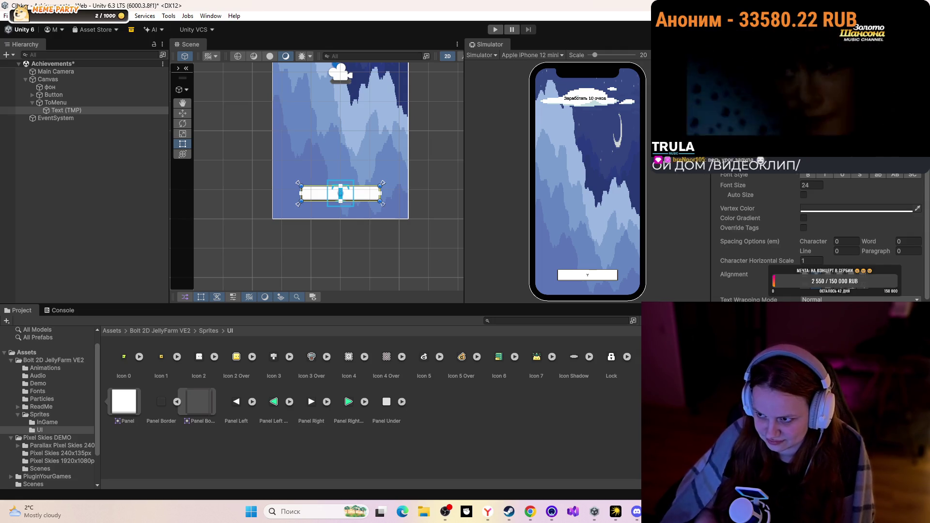
{"action": "type", "text": "Назад"}
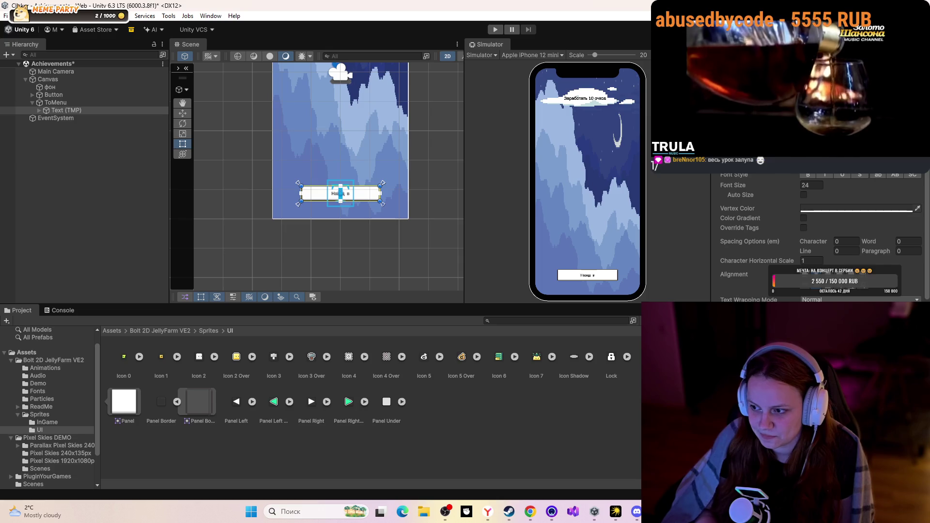
{"action": "type", "text": " в меню"}
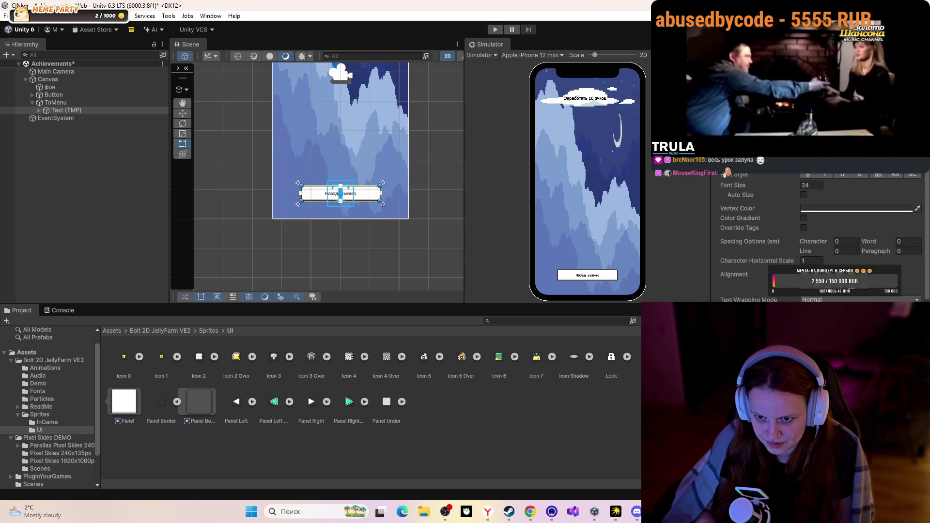
Make the label bold at font size 30, then enter Play mode
{"action": "left_click", "coordinate": [818, 185]}
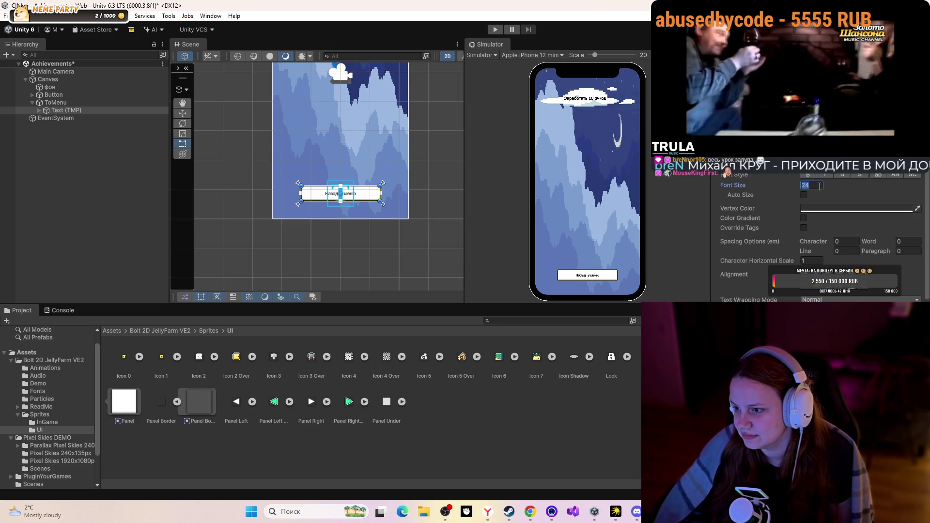
{"action": "type", "text": "30"}
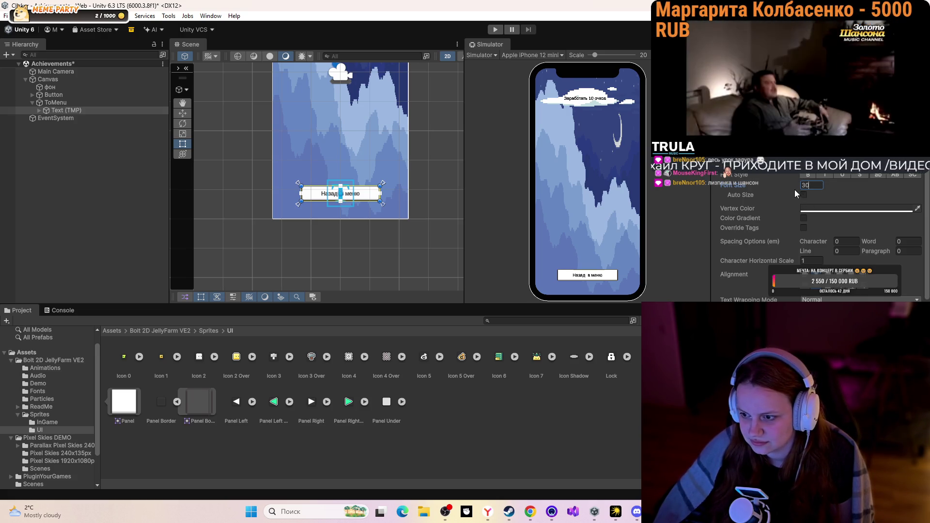
{"action": "left_click", "coordinate": [806, 176]}
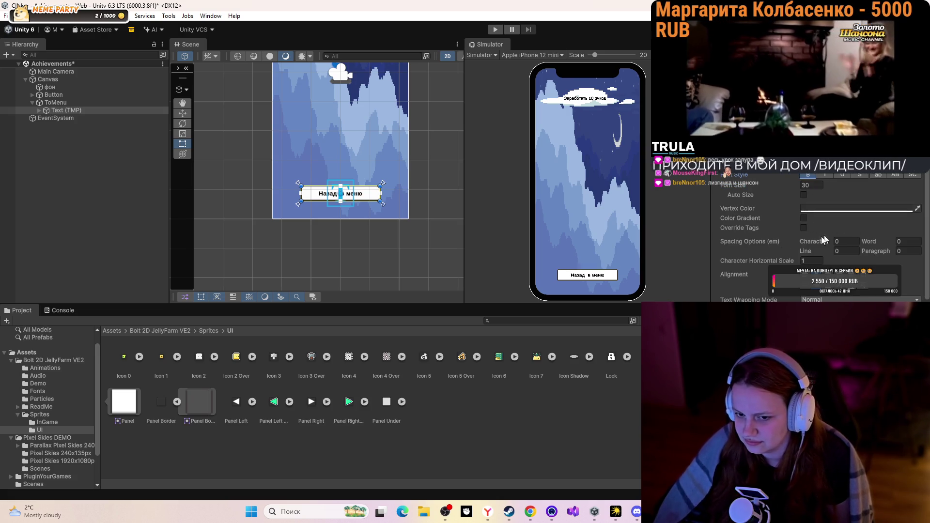
{"action": "left_click", "coordinate": [412, 234]}
{"action": "left_click", "coordinate": [494, 29]}
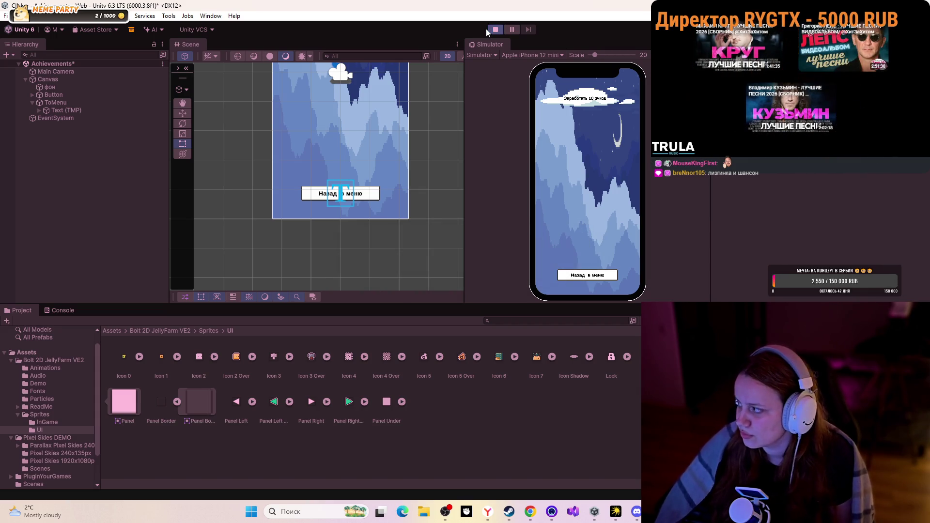
Test the Назад в меню button, tapping the cat and reopening Медальки, then stop Play mode
{"action": "left_click", "coordinate": [593, 277]}
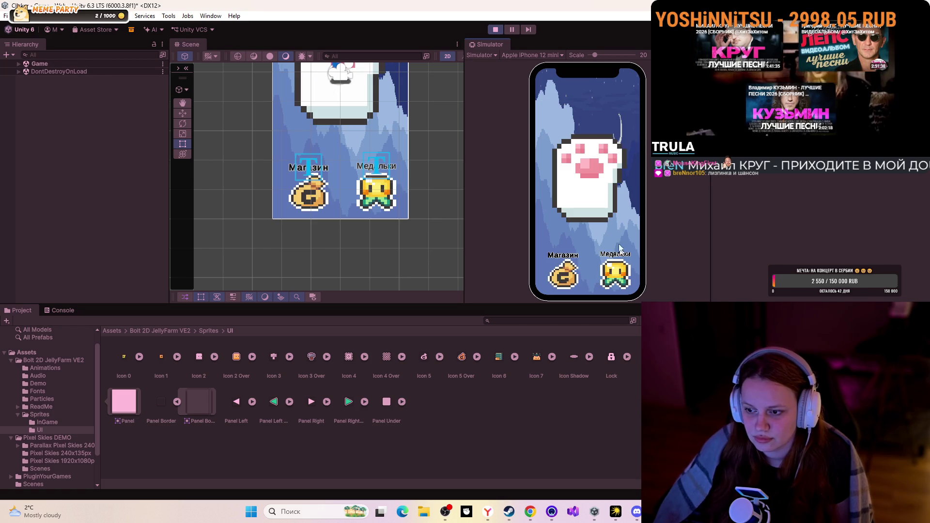
{"action": "scroll", "coordinate": [312, 166], "scroll_direction": "down", "scroll_amount": 3}
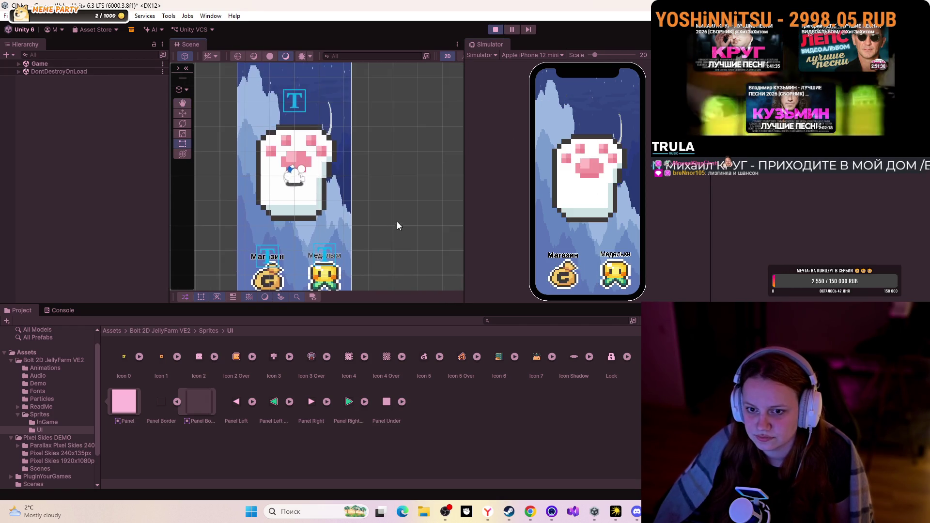
{"action": "left_click", "coordinate": [595, 195]}
{"action": "left_click", "coordinate": [595, 196]}
{"action": "left_click", "coordinate": [630, 286]}
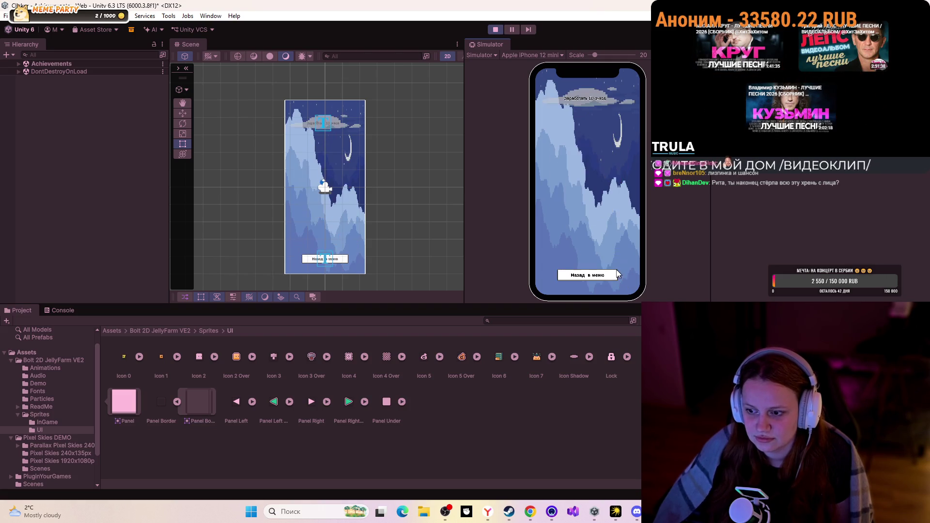
{"action": "left_click", "coordinate": [597, 277]}
{"action": "left_click", "coordinate": [597, 277]}
{"action": "left_click", "coordinate": [598, 277]}
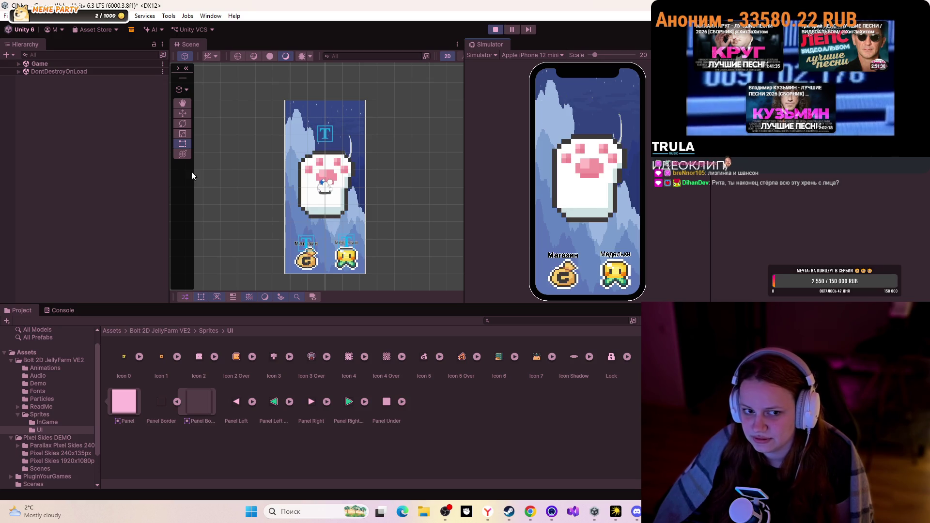
{"action": "left_click", "coordinate": [495, 29]}
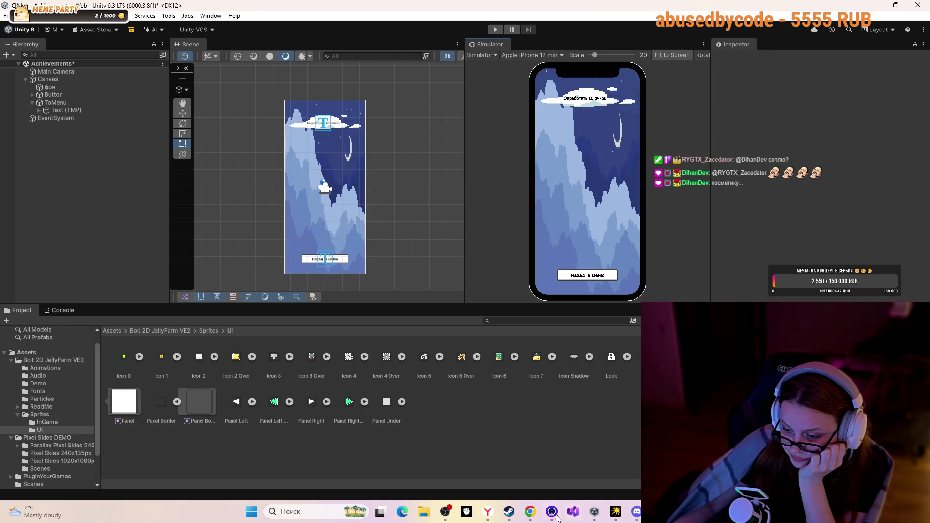
{"action": "left_click", "coordinate": [524, 510]}
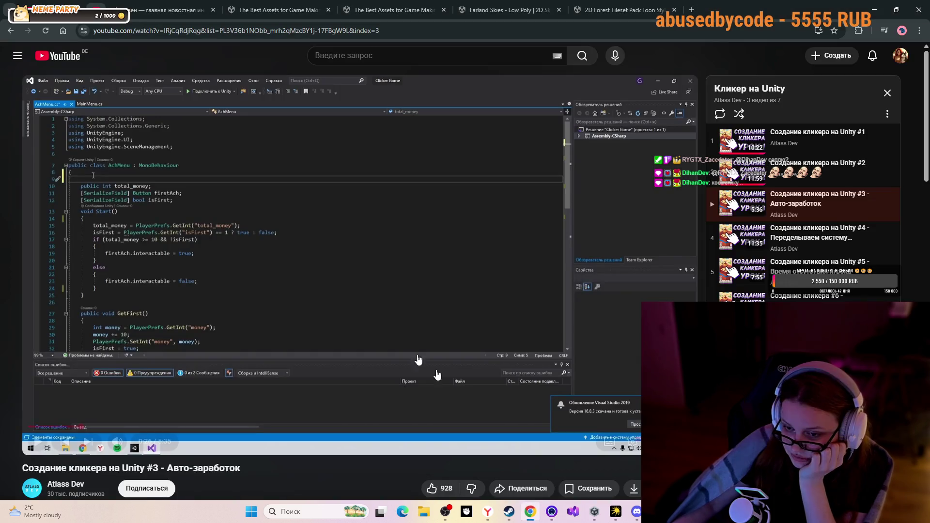
Rewind the tutorial to 0:16, replay, and pause at 0:36 on `public int money;`
{"action": "left_click", "coordinate": [375, 284]}
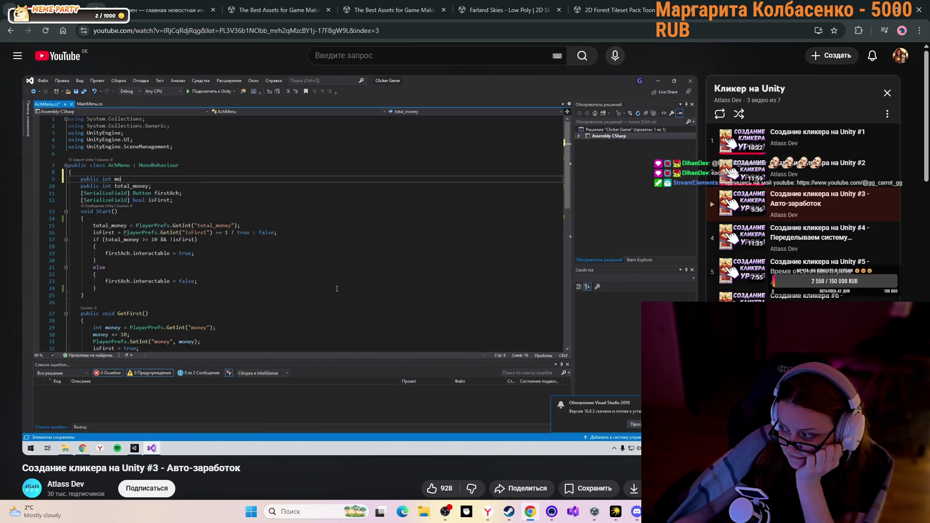
{"action": "left_click", "coordinate": [374, 287]}
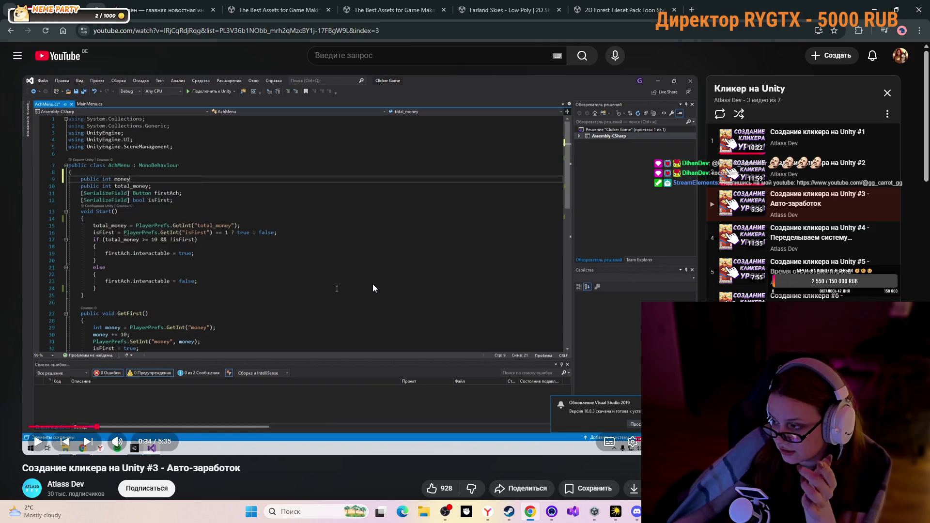
{"action": "left_click", "coordinate": [346, 309]}
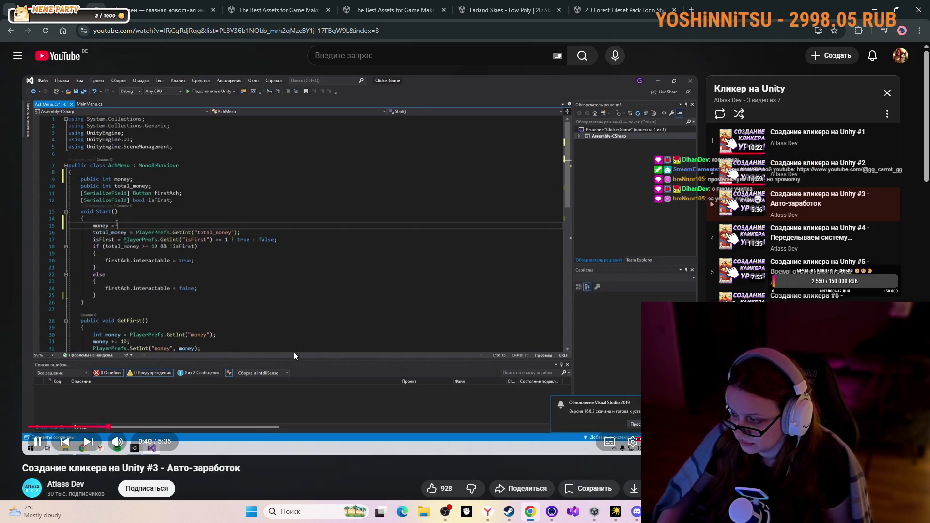
{"action": "left_click", "coordinate": [373, 353]}
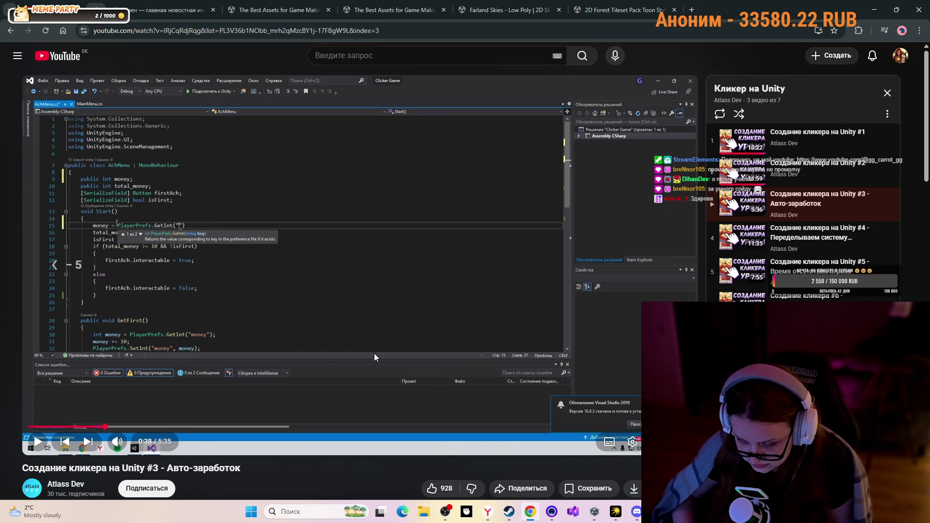
{"action": "key", "text": "j"}
{"action": "key", "text": "Left"}
{"action": "key", "text": "Left"}
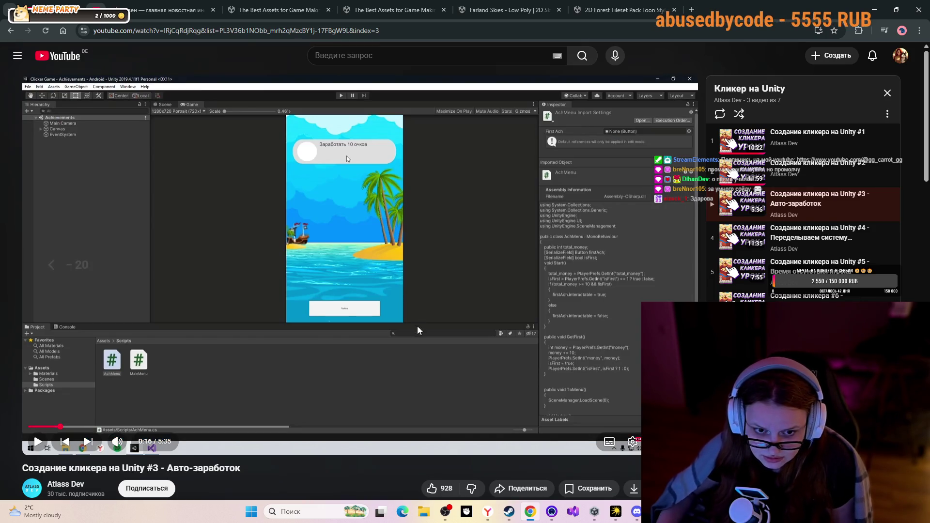
{"action": "left_click", "coordinate": [419, 328]}
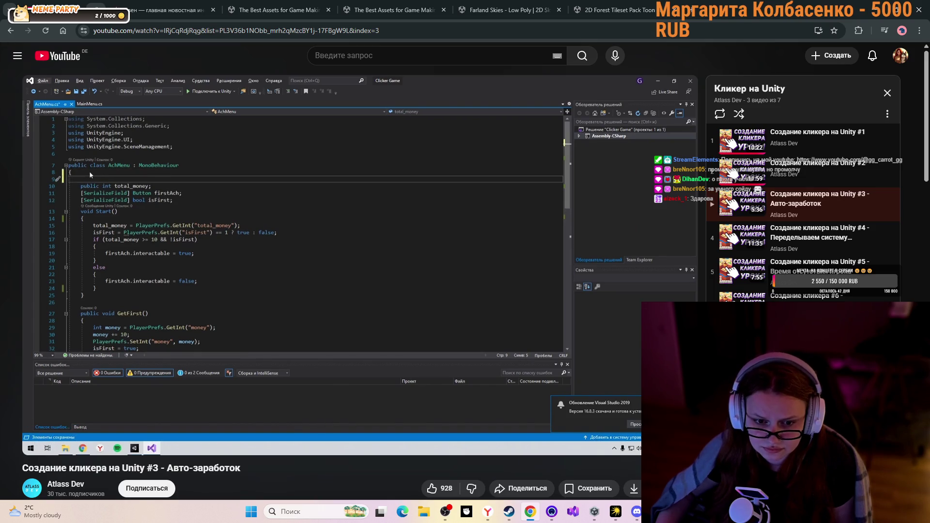
{"action": "left_click", "coordinate": [516, 358]}
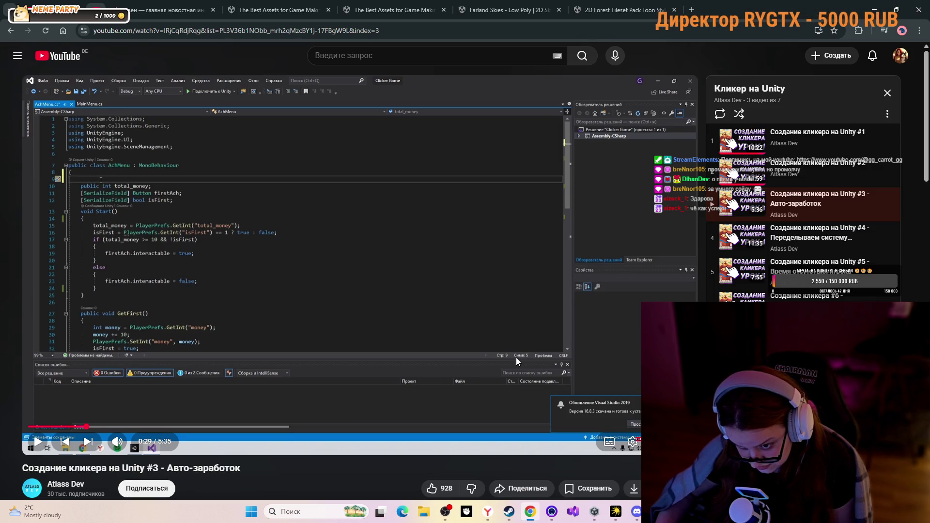
{"action": "left_click", "coordinate": [516, 357]}
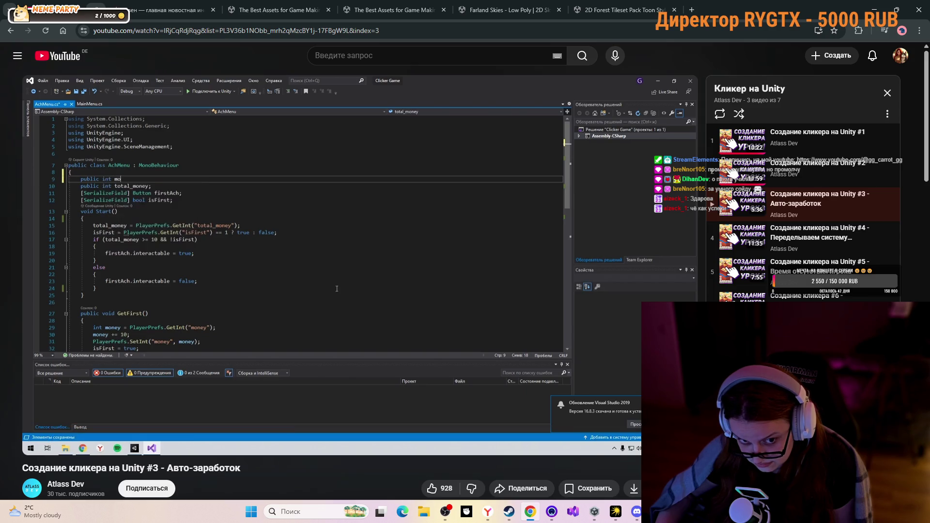
{"action": "left_click", "coordinate": [516, 357]}
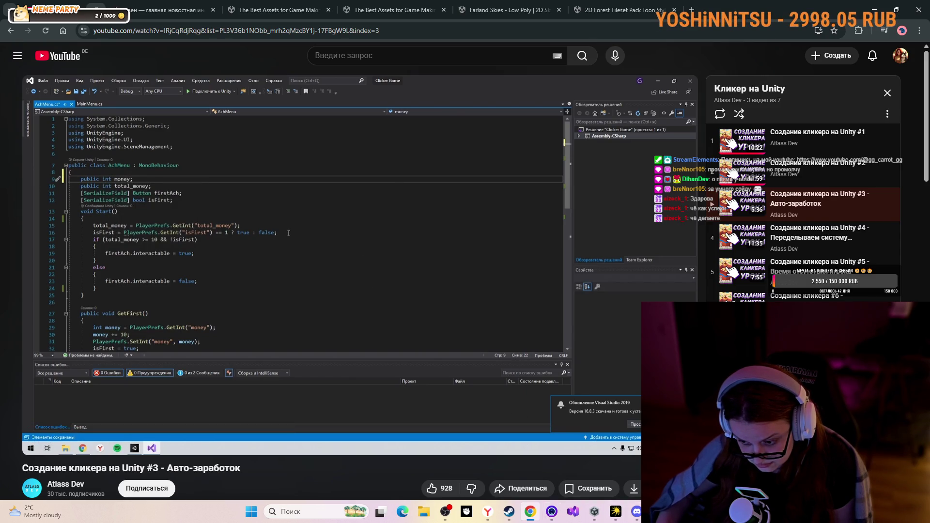
{"action": "left_click", "coordinate": [594, 512]}
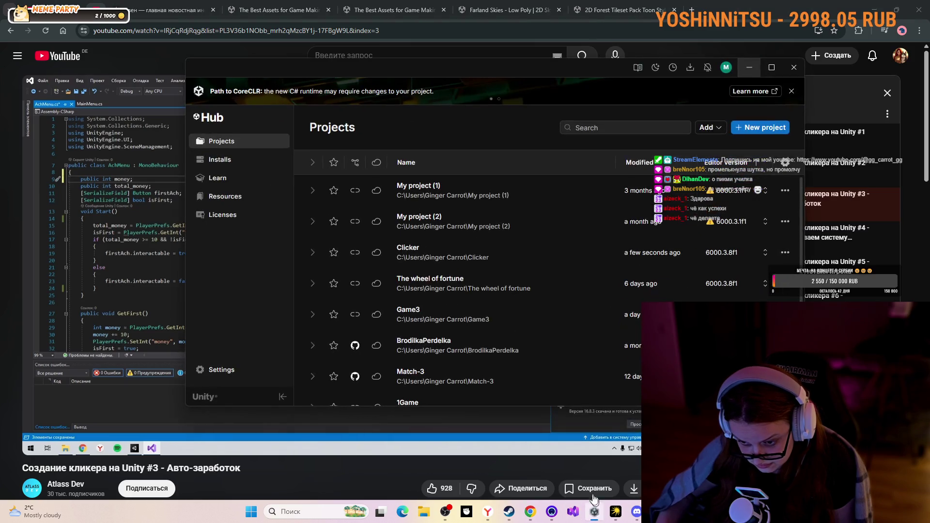
In Unity, open the Scripts folder and the AchMenu script in Visual Studio
{"action": "left_click", "coordinate": [595, 512]}
{"action": "key", "text": "alt+Tab"}
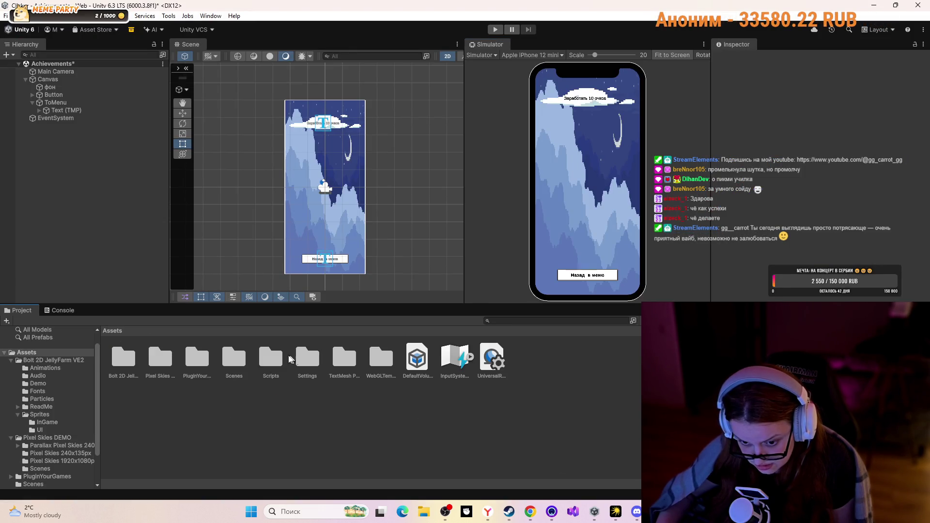
{"action": "double_click", "coordinate": [280, 359]}
{"action": "double_click", "coordinate": [109, 356]}
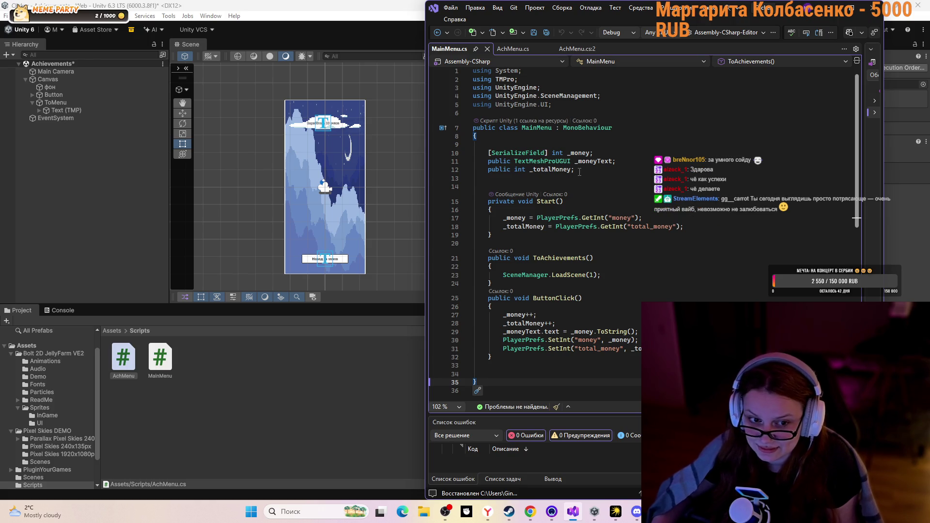
Add an empty line after the _totalMoney field in MainMenu.cs
{"action": "left_click", "coordinate": [543, 178]}
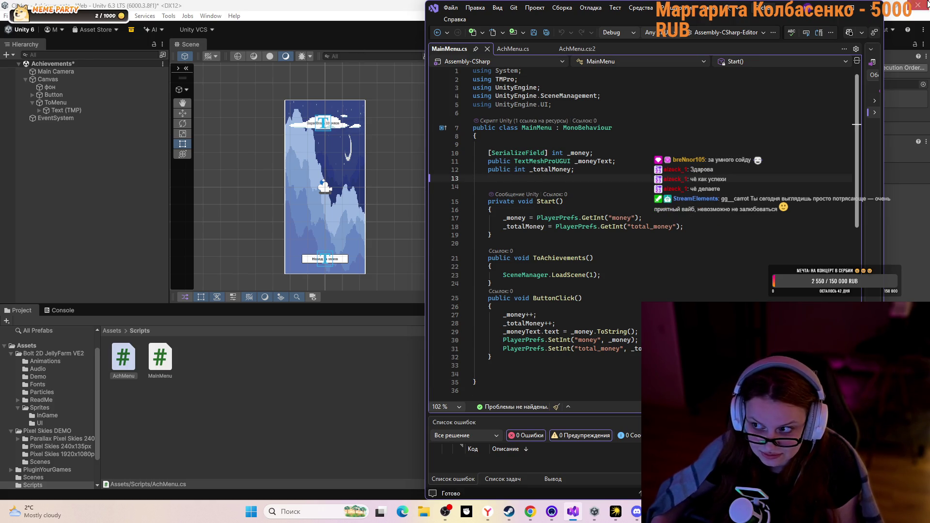
{"action": "left_click", "coordinate": [830, 7]}
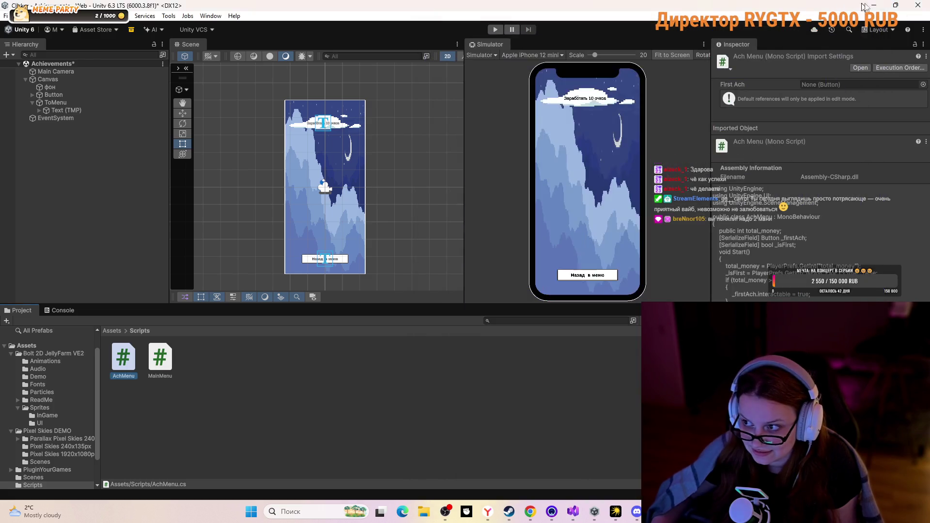
{"action": "left_click", "coordinate": [874, 5]}
{"action": "left_click", "coordinate": [573, 512]}
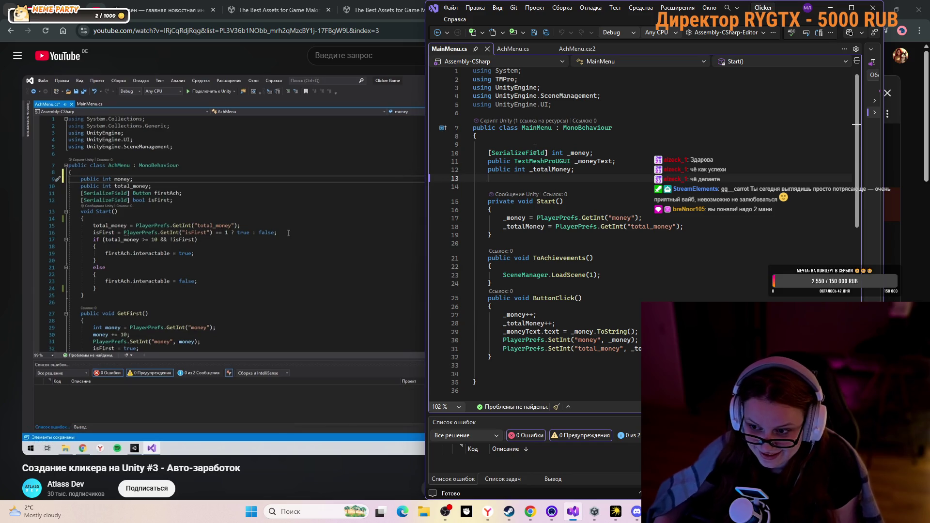
{"action": "left_click", "coordinate": [588, 170]}
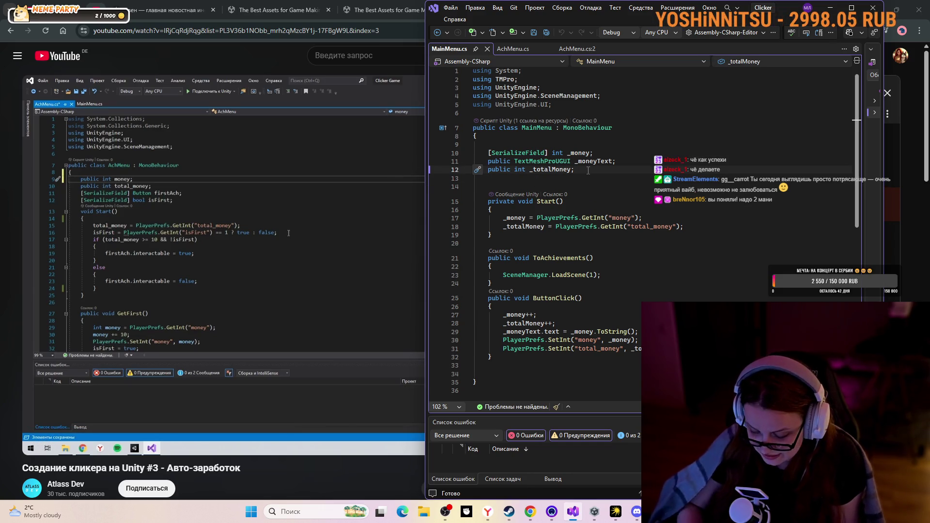
{"action": "key", "text": "Return"}
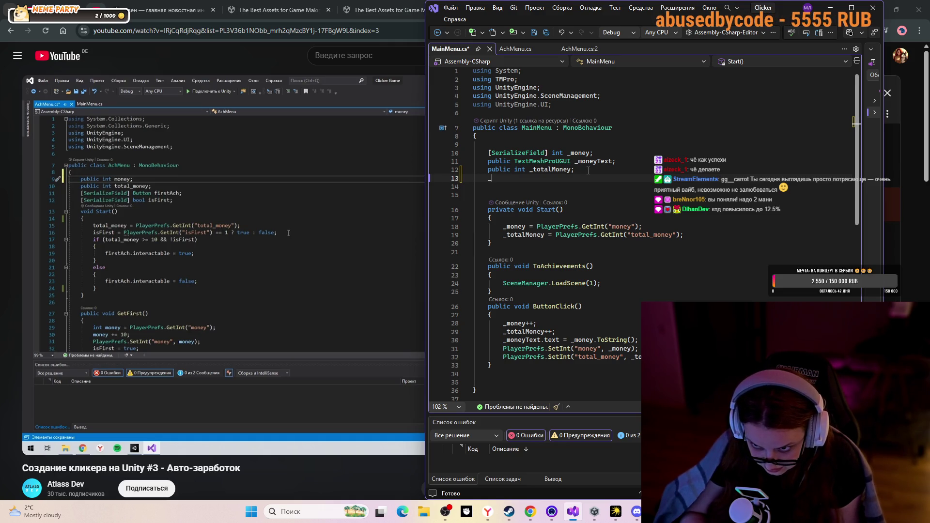
Start a public int field on the new line, erase it, and switch to AchMenu.cs
{"action": "type", "text": "_"}
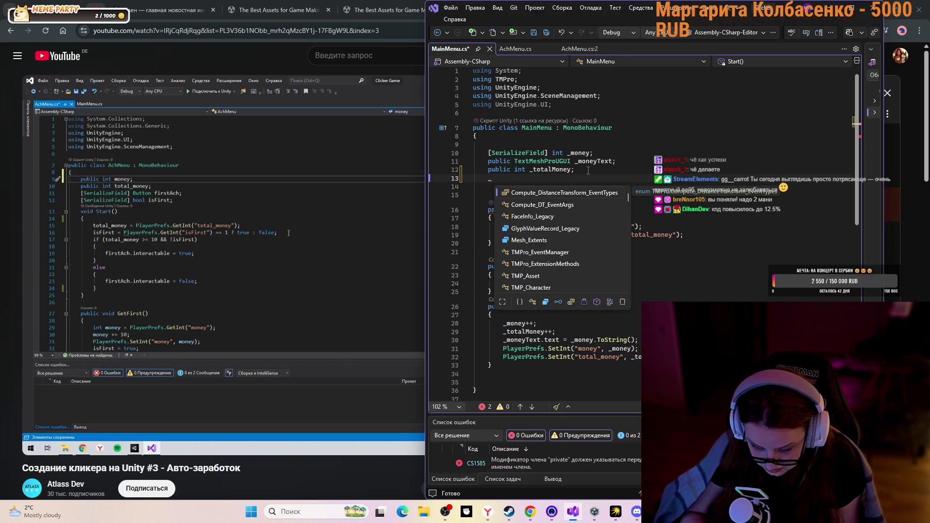
{"action": "key", "text": "BackSpace"}
{"action": "type", "text": "з"}
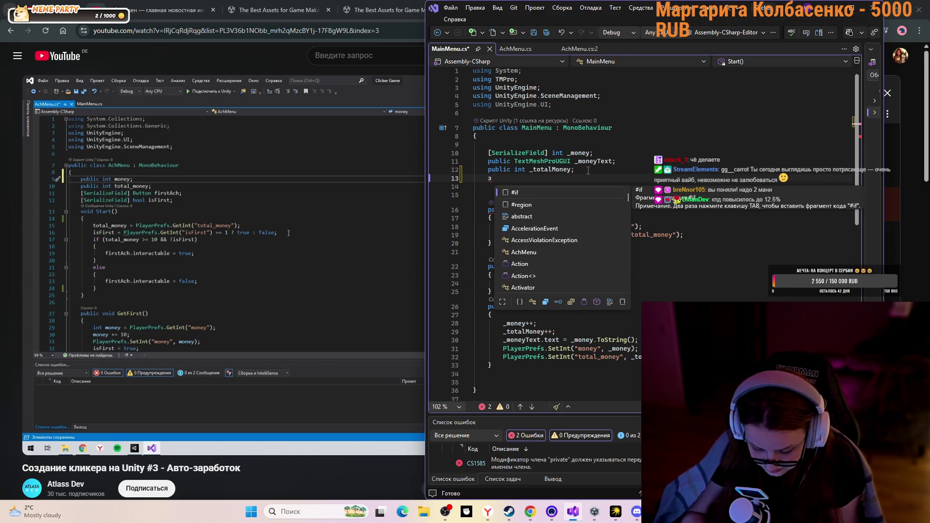
{"action": "key", "text": "BackSpace"}
{"action": "key", "text": "BackSpace"}
{"action": "key", "text": "BackSpace"}
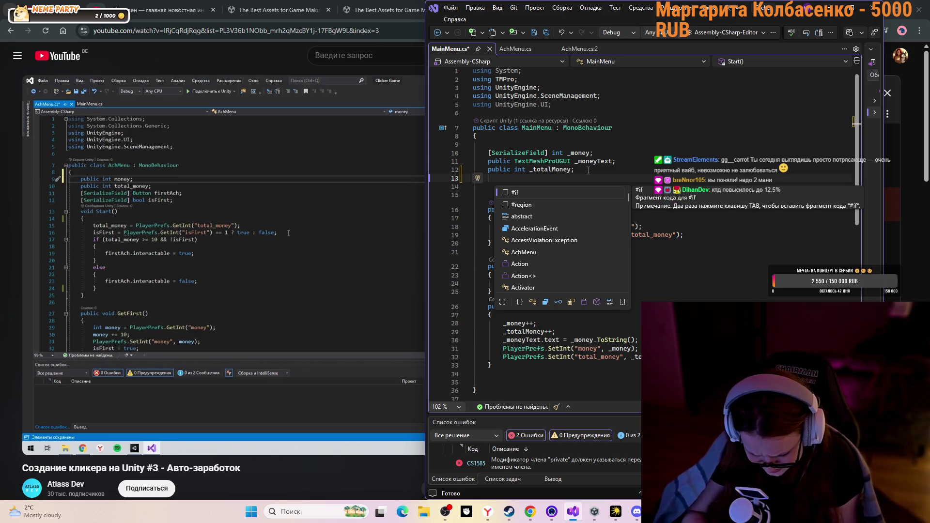
{"action": "type", "text": "public"}
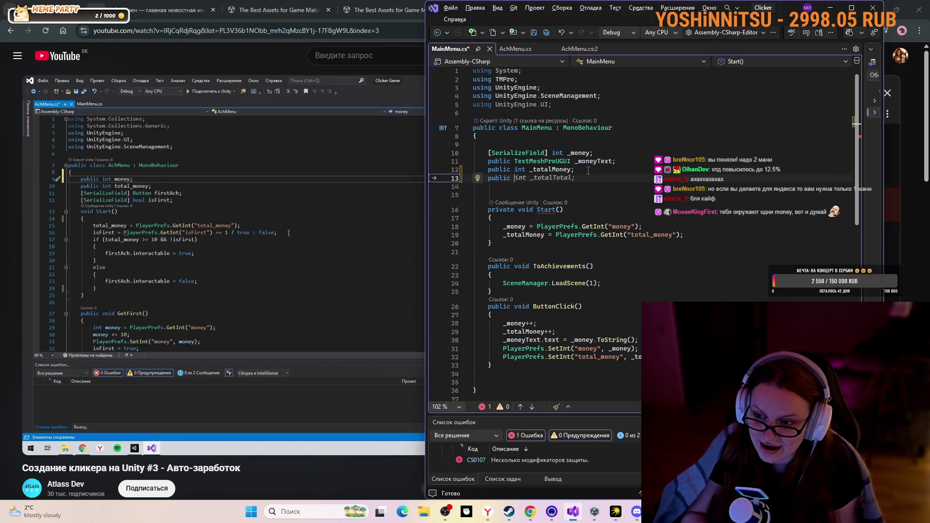
{"action": "type", "text": " in"}
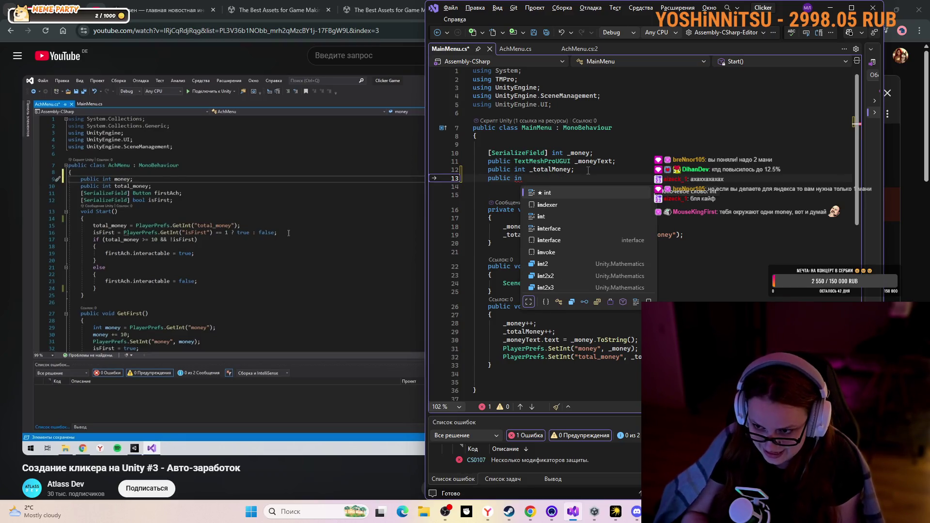
{"action": "type", "text": "t"}
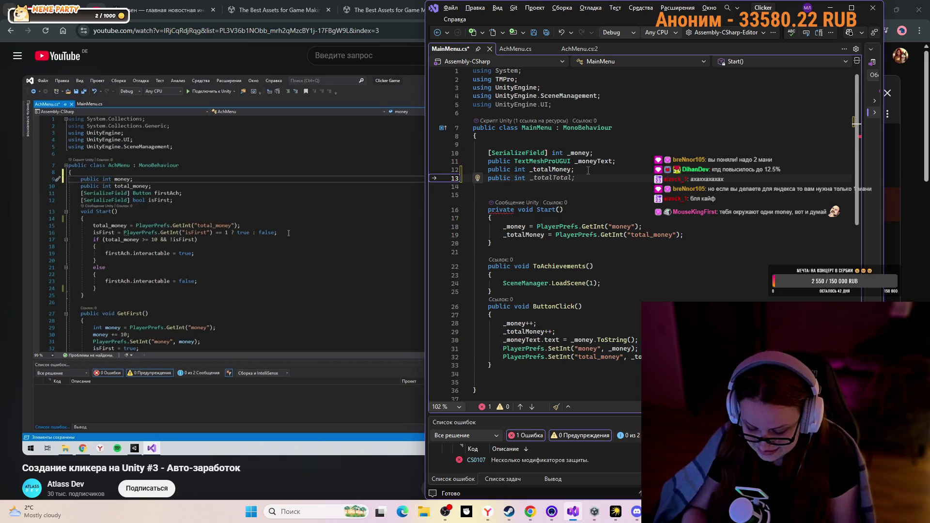
{"action": "key", "text": "ctrl+BackSpace"}
{"action": "key", "text": "ctrl+BackSpace"}
{"action": "type", "text": "p"}
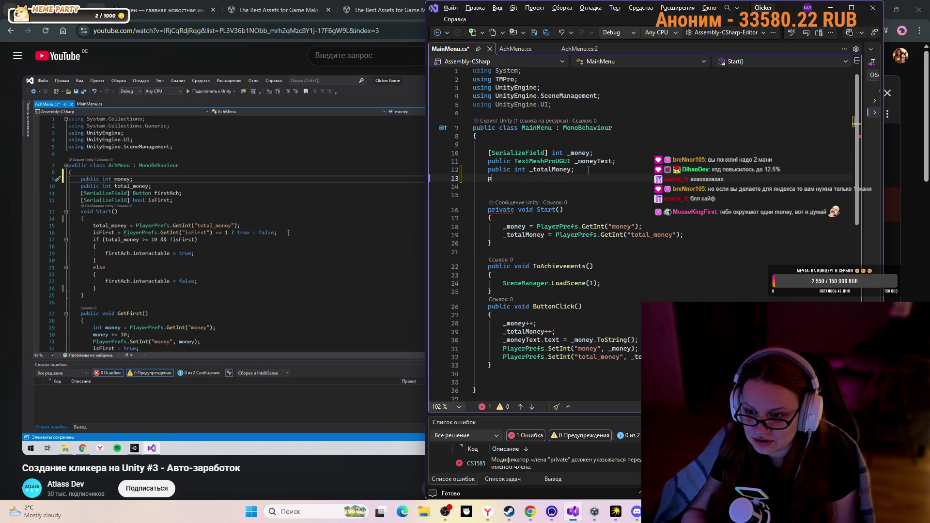
{"action": "left_click", "coordinate": [520, 49]}
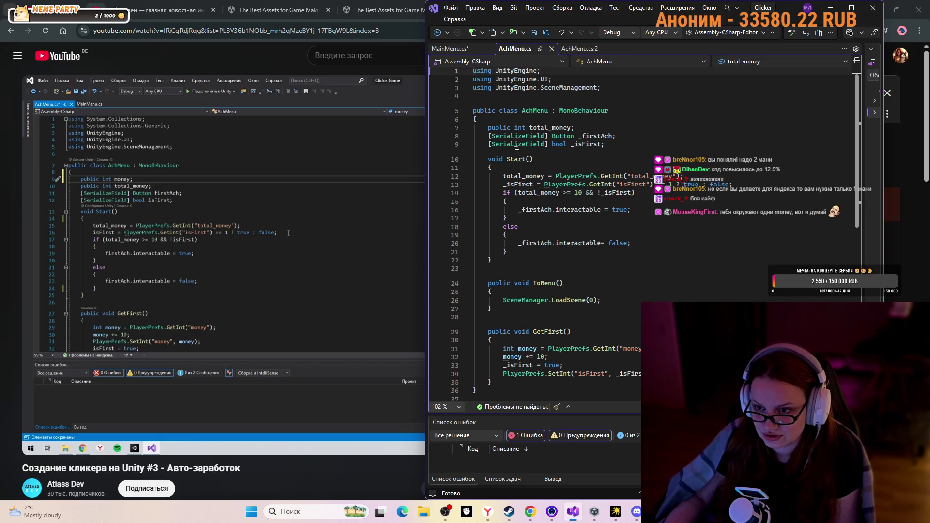
Declare 'public int _money;' below total_money in AchMenu.cs, then resume the tutorial video
{"action": "left_click", "coordinate": [591, 128]}
{"action": "key", "text": "Return"}
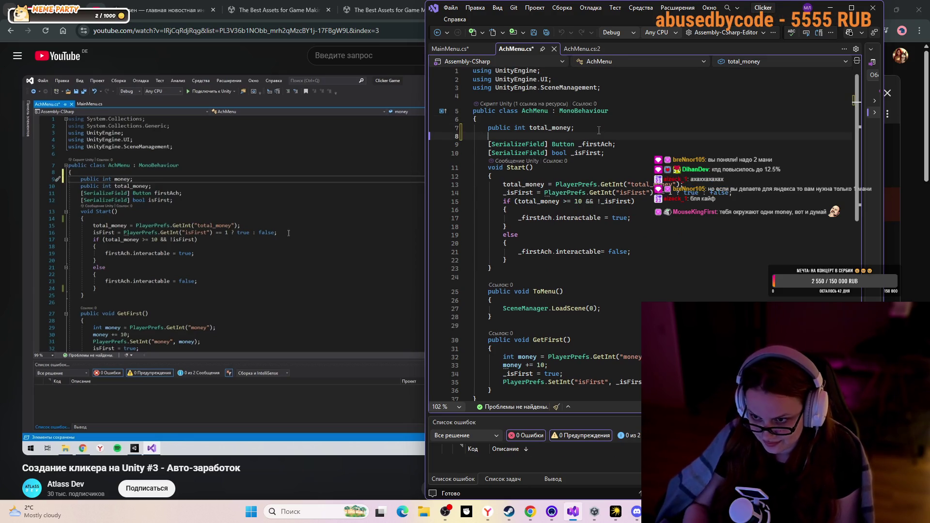
{"action": "type", "text": "public"}
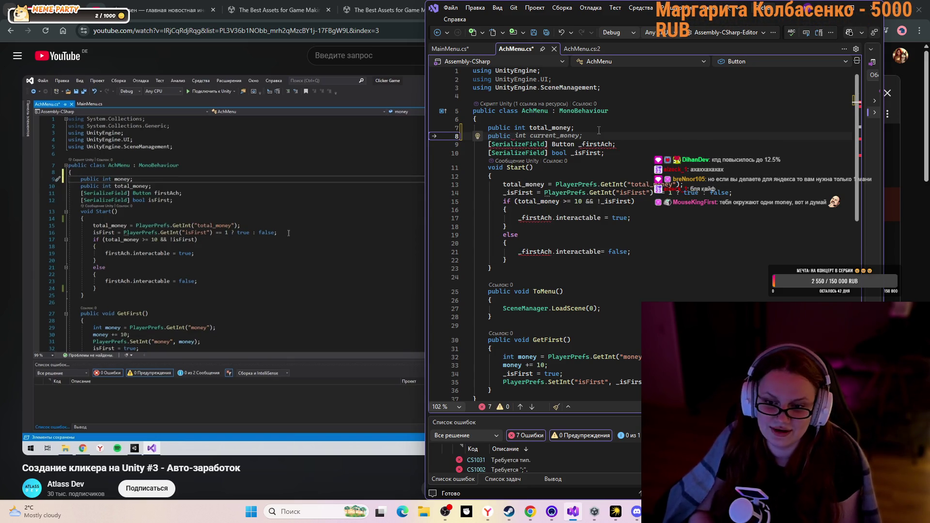
{"action": "type", "text": "int "}
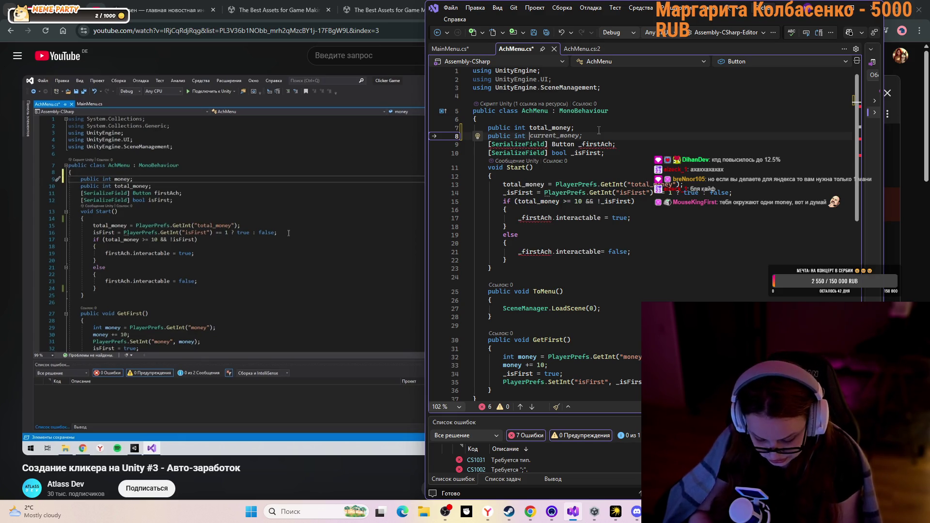
{"action": "type", "text": "money"}
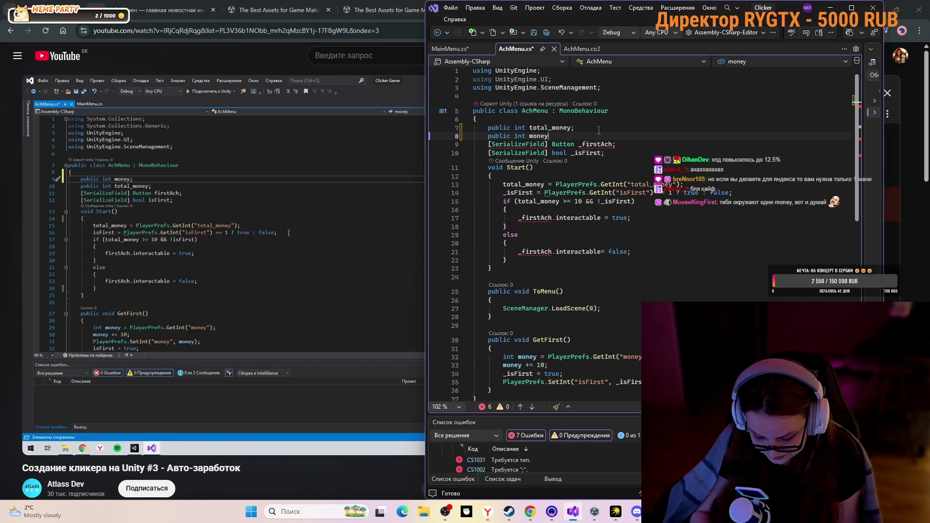
{"action": "type", "text": ";"}
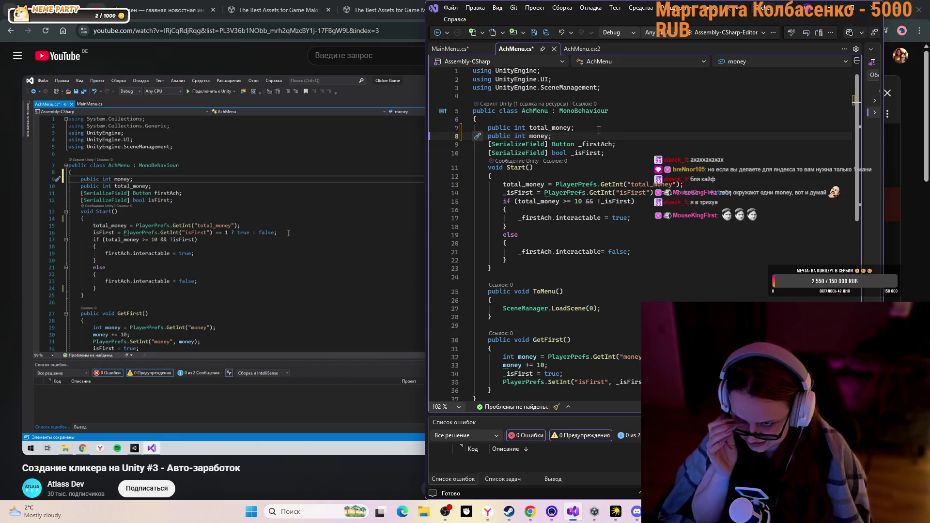
{"action": "left_click", "coordinate": [529, 135]}
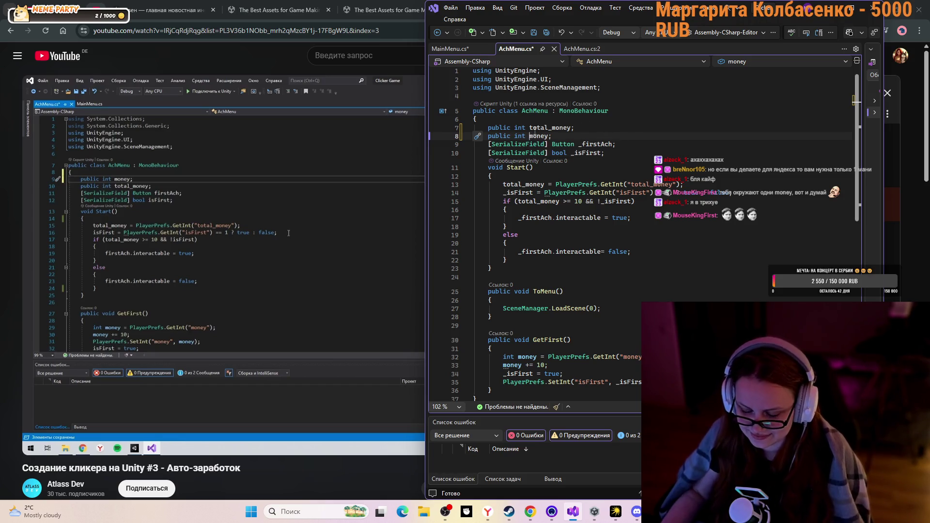
{"action": "type", "text": "_"}
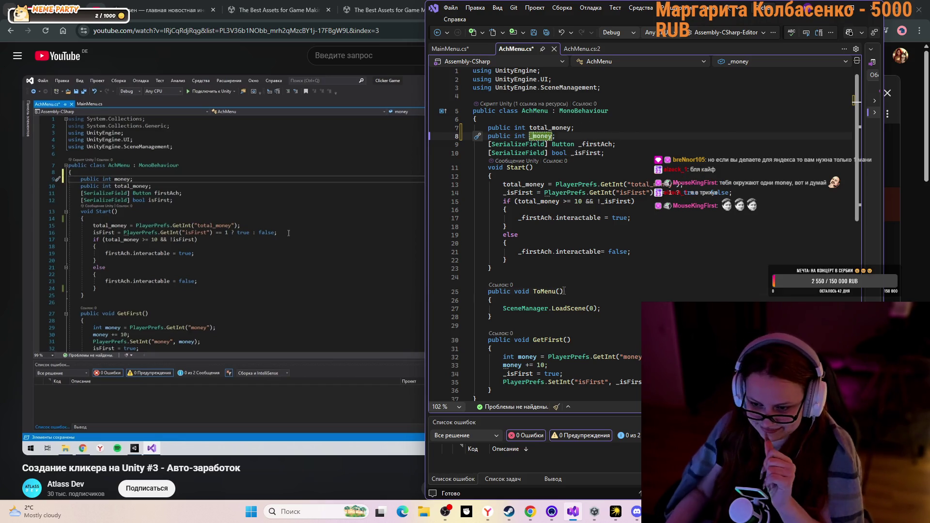
{"action": "left_click", "coordinate": [565, 291]}
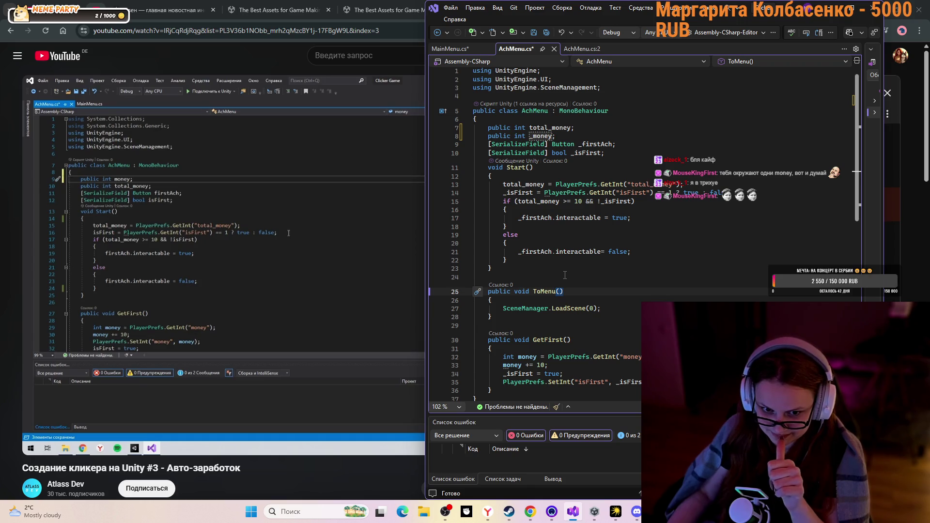
{"action": "left_click", "coordinate": [273, 266]}
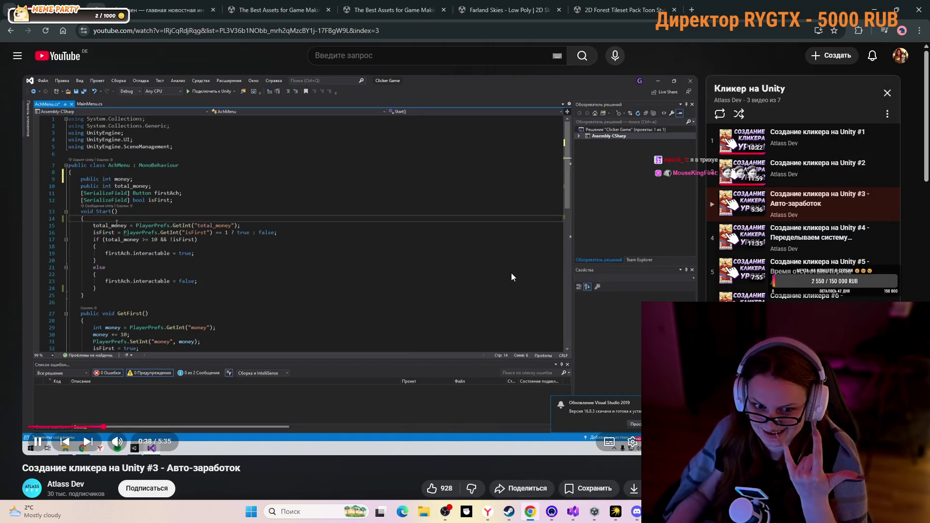
Pause the tutorial video at 0:52 on the Start() code
{"action": "left_click", "coordinate": [575, 518]}
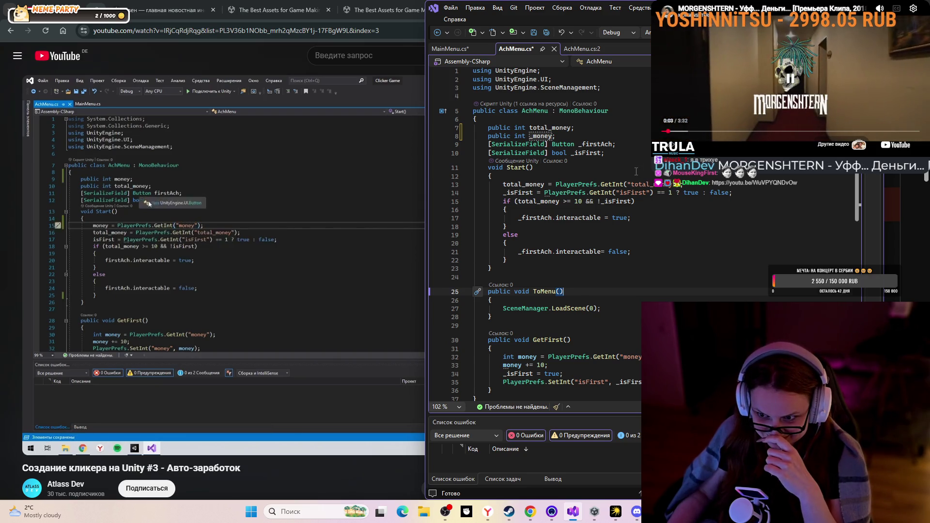
{"action": "left_click", "coordinate": [125, 269]}
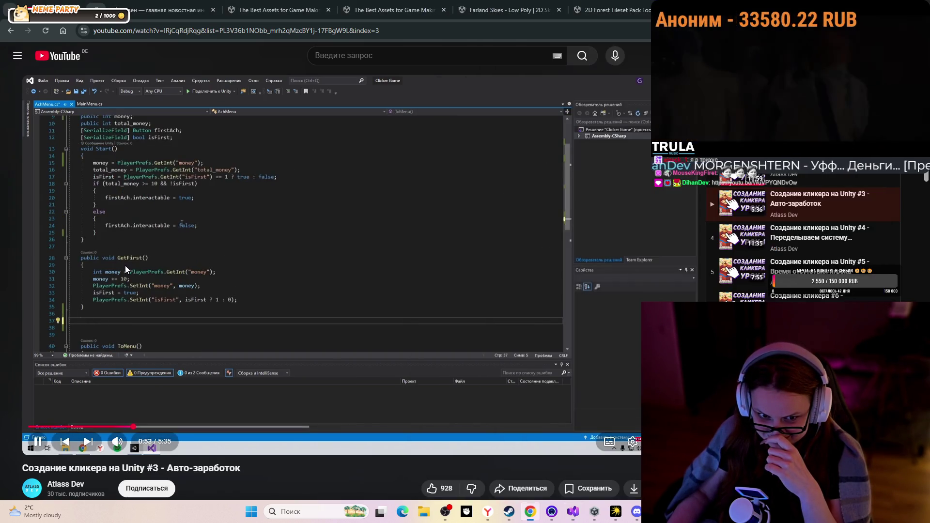
{"action": "left_click", "coordinate": [125, 265]}
Open a blank first line inside Start() in AchMenu.cs
{"action": "mouse_move", "coordinate": [617, 517]}
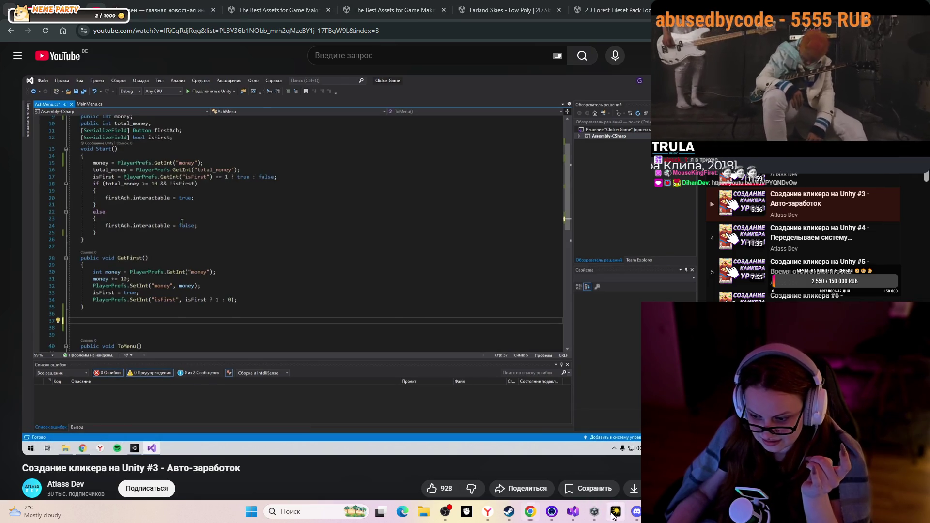
{"action": "left_click", "coordinate": [577, 517]}
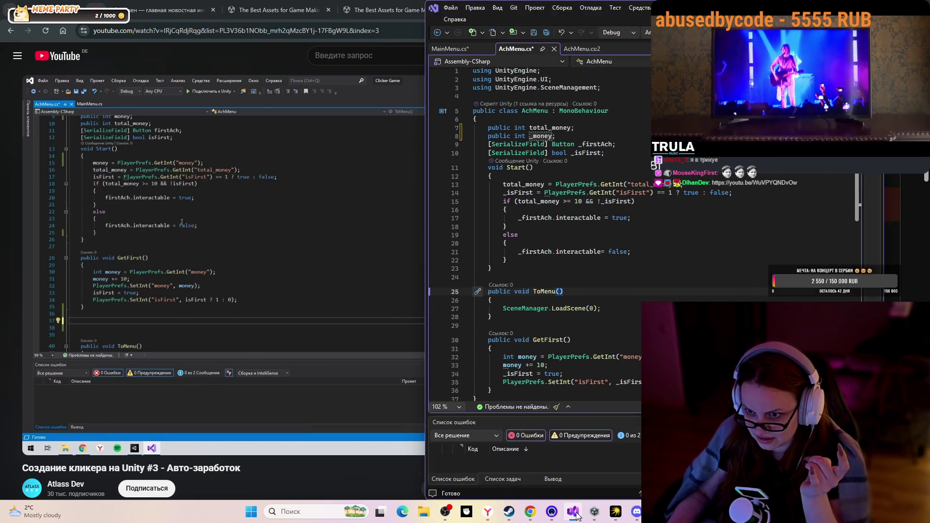
{"action": "left_click", "coordinate": [528, 176]}
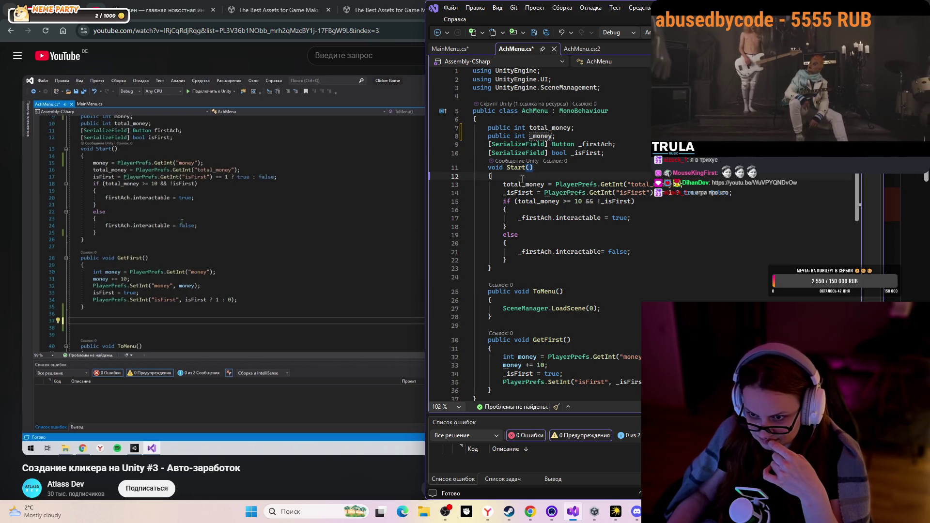
{"action": "key", "text": "Return"}
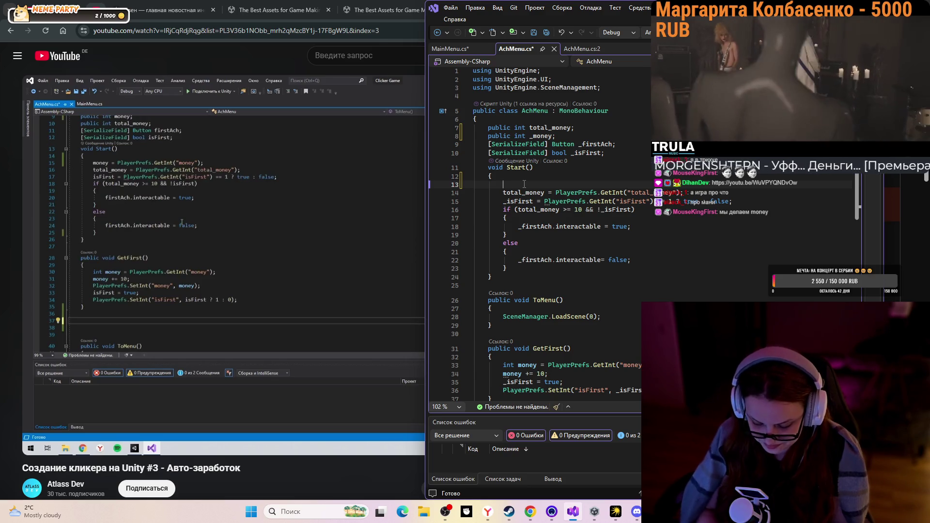
Begin the new Start() line with the _money field picked from IntelliSense
{"action": "type", "text": "mone"}
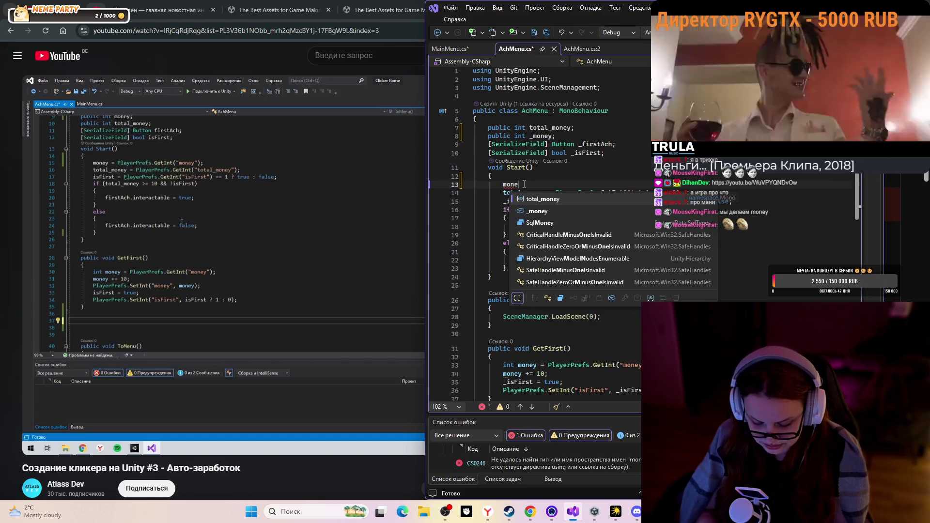
{"action": "key", "text": "BackSpace"}
{"action": "key", "text": "BackSpace"}
{"action": "key", "text": "BackSpace"}
{"action": "type", "text": "_"}
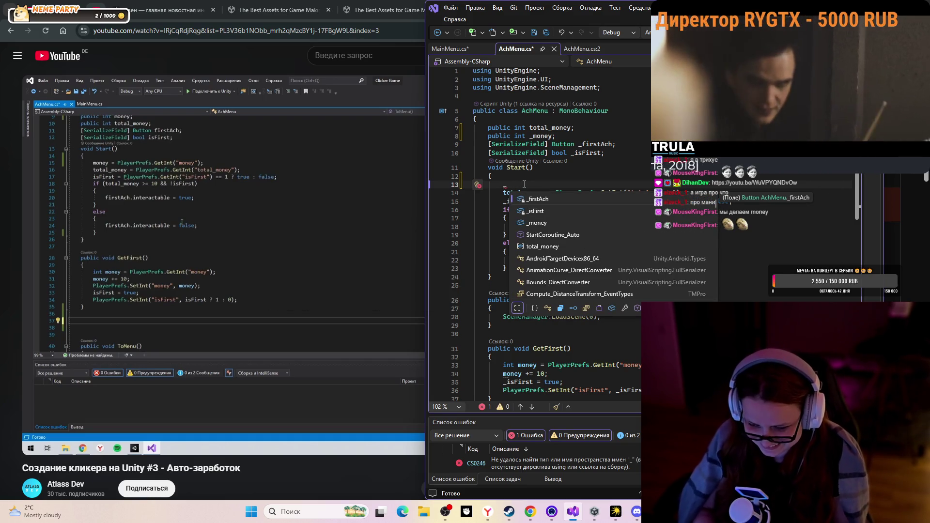
{"action": "key", "text": "Down"}
{"action": "key", "text": "Down"}
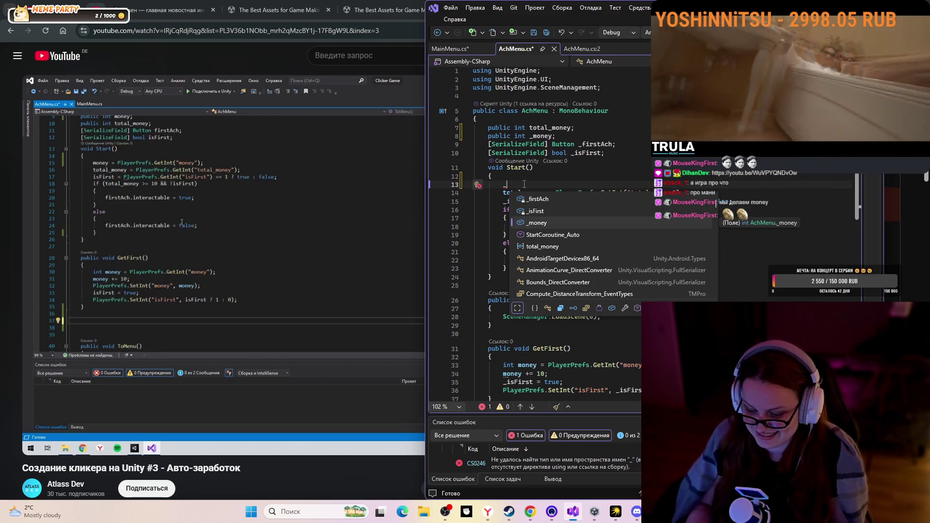
{"action": "key", "text": "Tab"}
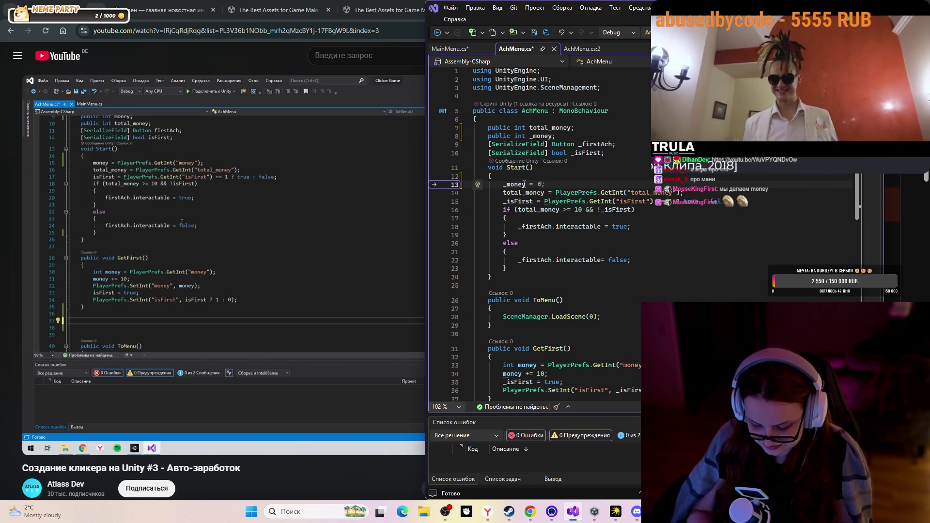
Complete it as '= PlayerPrefs.GetInt("money");' and bring the tutorial back
{"action": "type", "text": "Pl"}
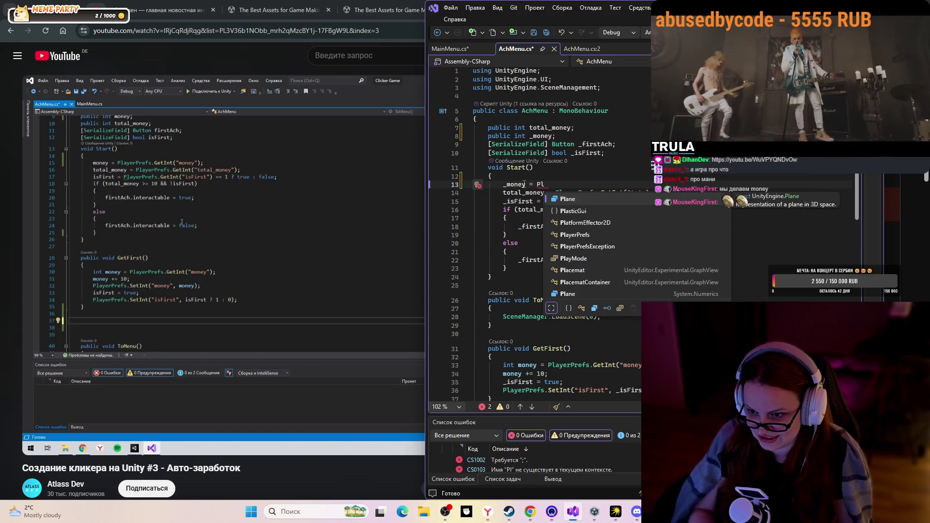
{"action": "key", "text": "Down"}
{"action": "key", "text": "Down"}
{"action": "key", "text": "Down"}
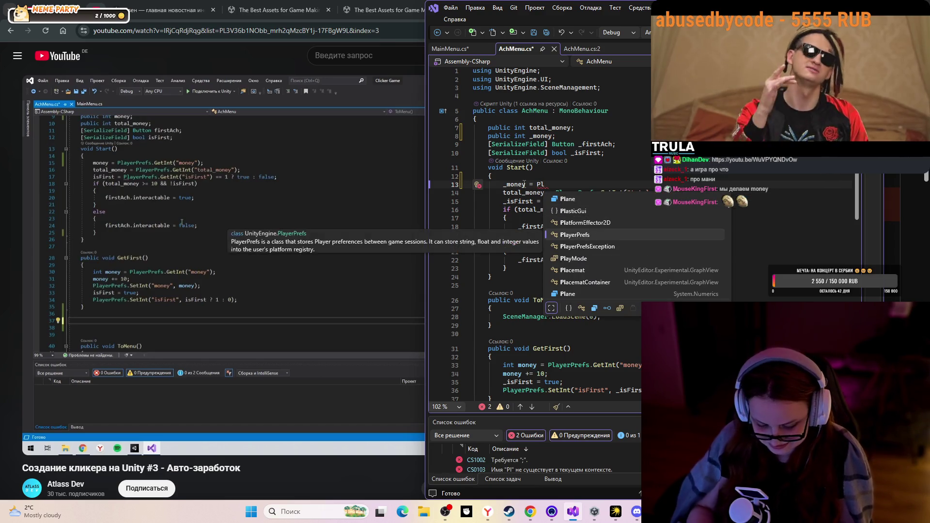
{"action": "key", "text": "Tab"}
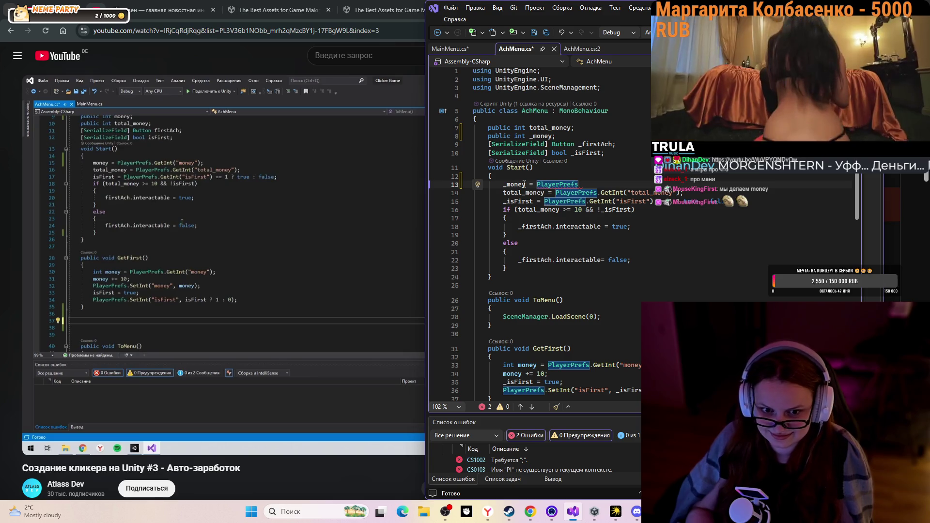
{"action": "type", "text": "."}
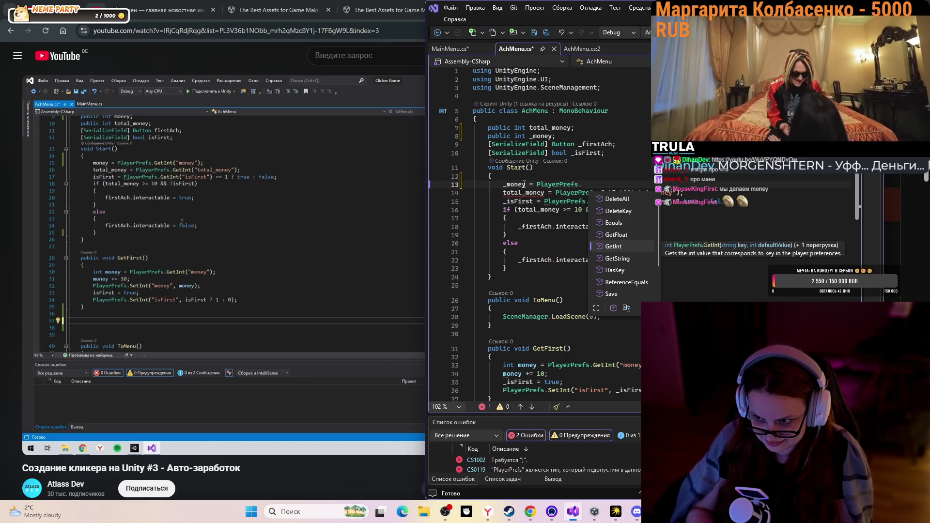
{"action": "key", "text": "Tab"}
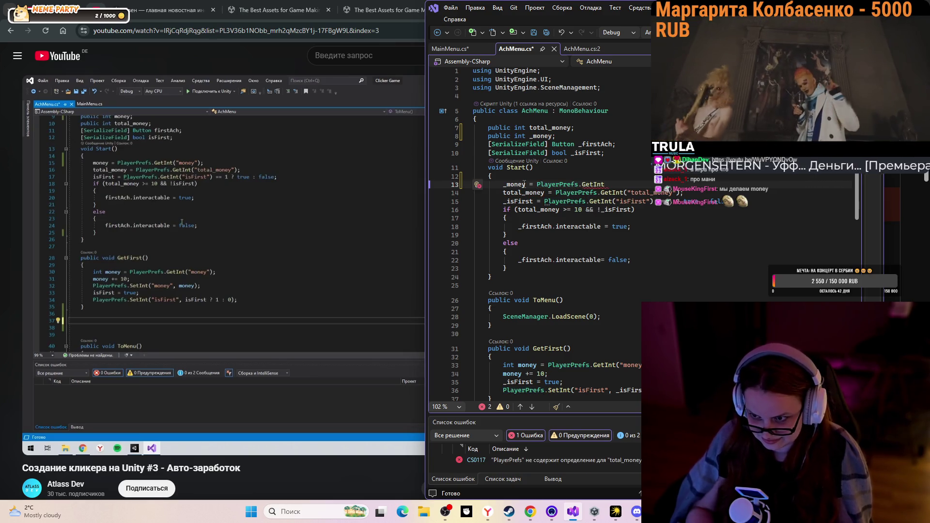
{"action": "type", "text": "(\"money"}
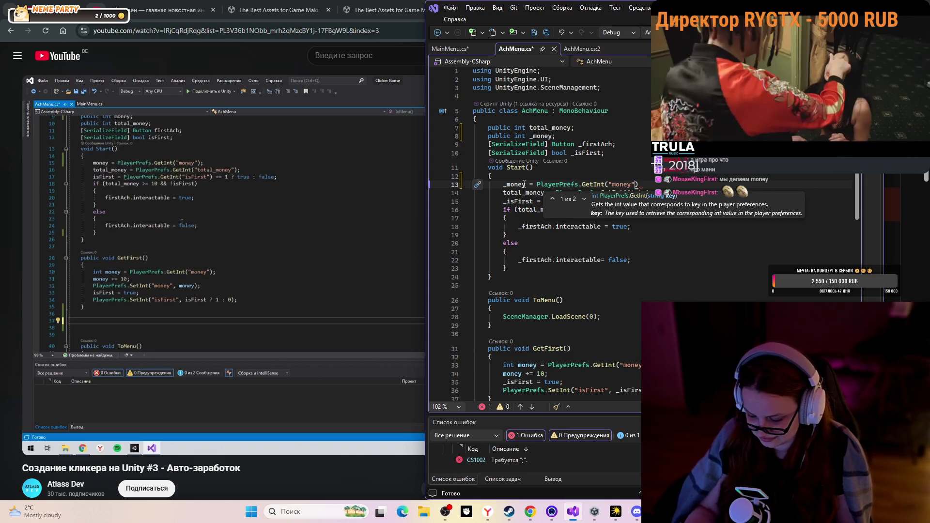
{"action": "type", "text": ")"}
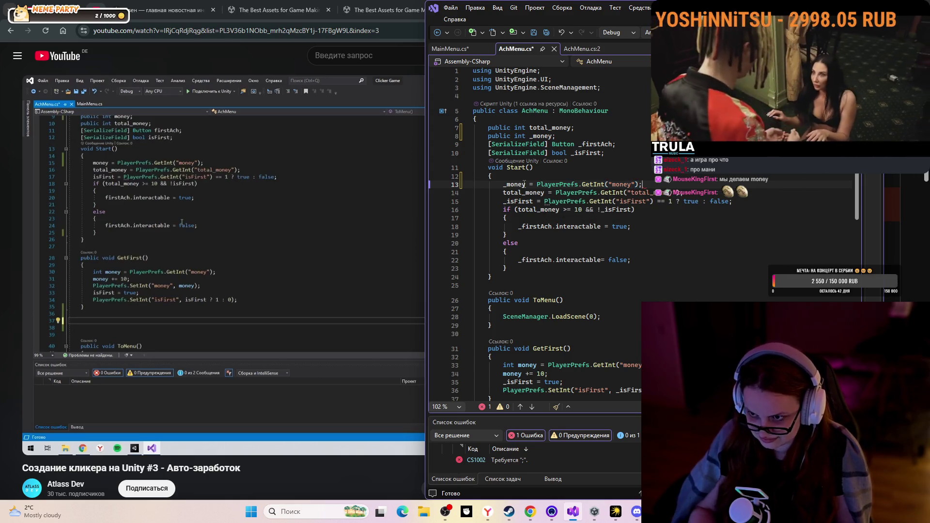
{"action": "key", "text": "Down"}
{"action": "key", "text": "Down"}
{"action": "key", "text": "Down"}
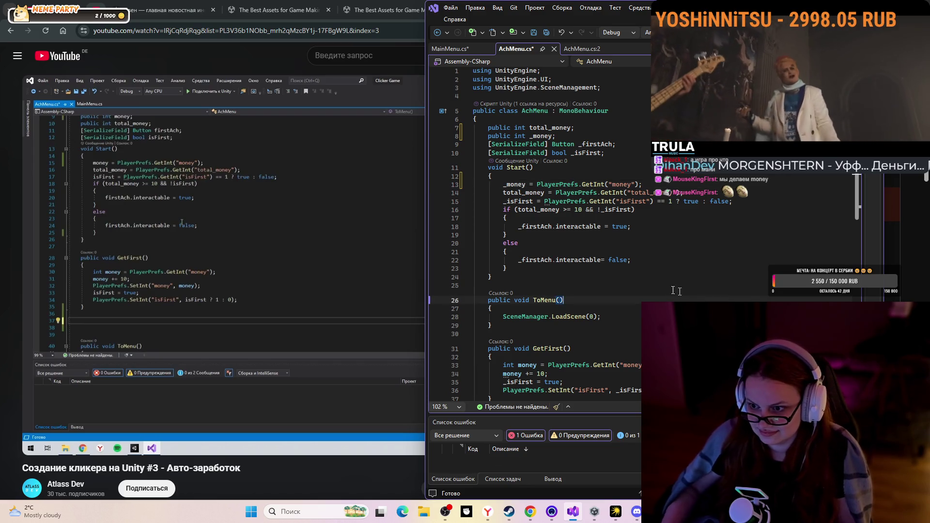
{"action": "left_click", "coordinate": [275, 220]}
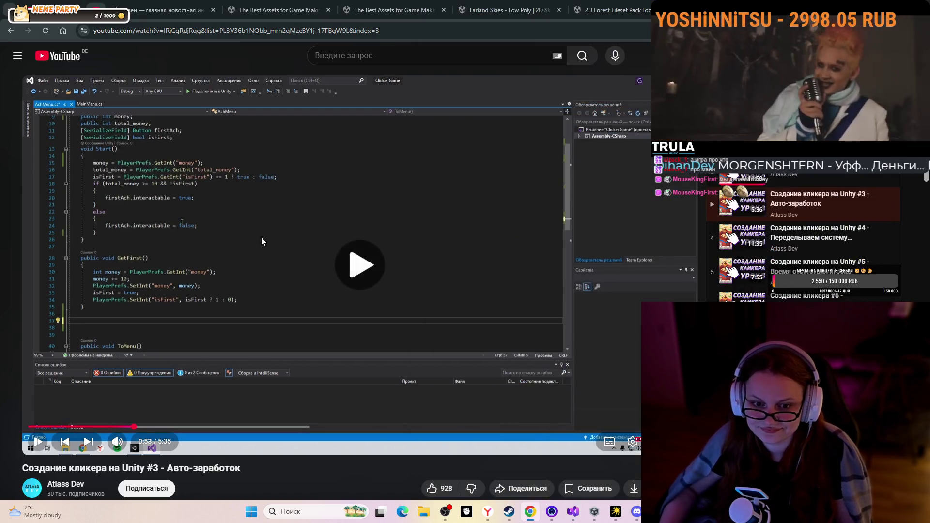
Play the tutorial to the IdleFarm coroutine body and view it full screen
{"action": "left_click", "coordinate": [262, 240]}
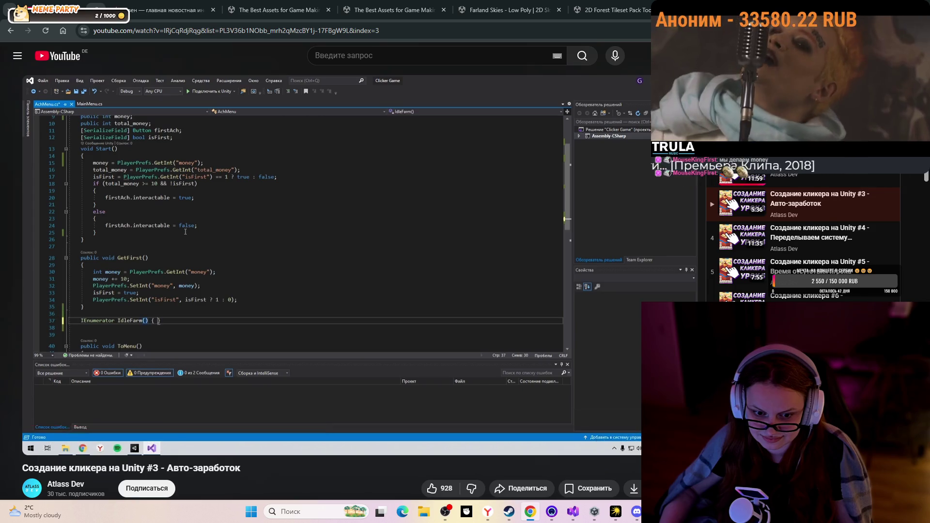
{"action": "left_click", "coordinate": [312, 244]}
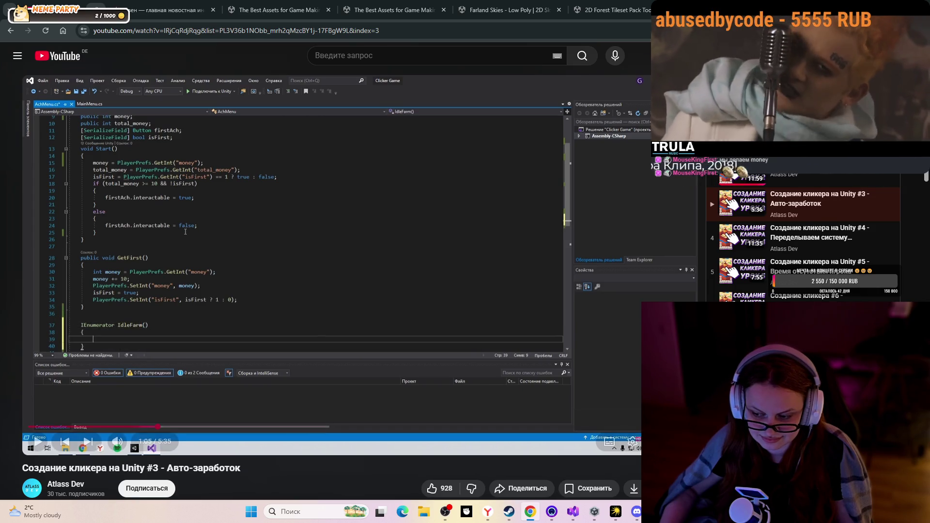
{"action": "key", "text": "f"}
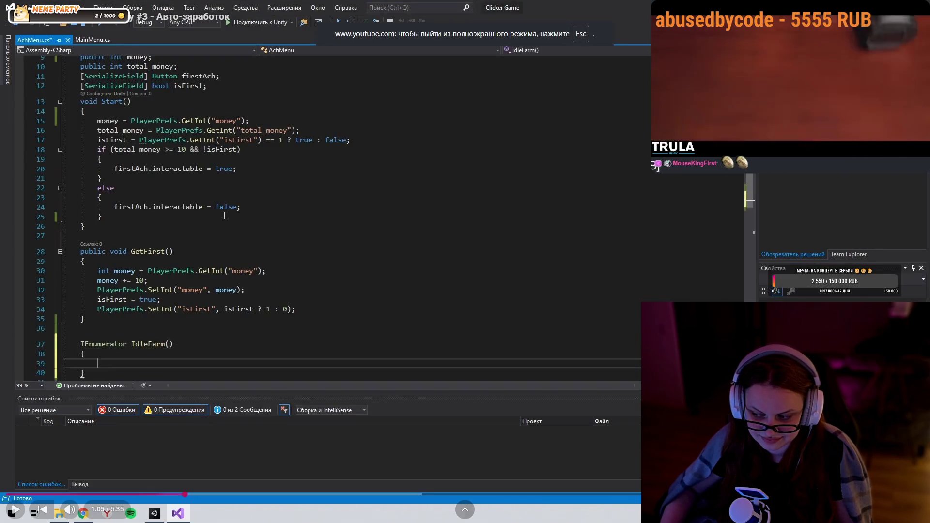
{"action": "key", "text": "Escape"}
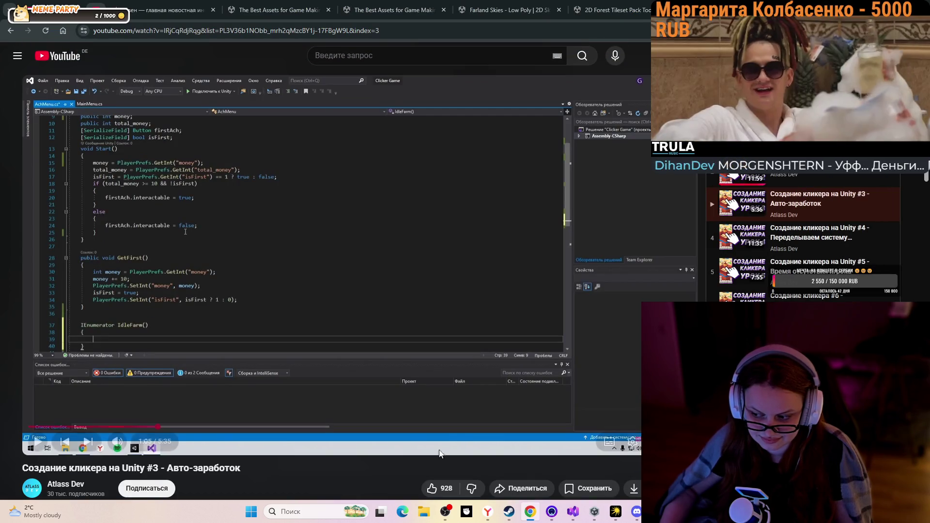
{"action": "key", "text": "f"}
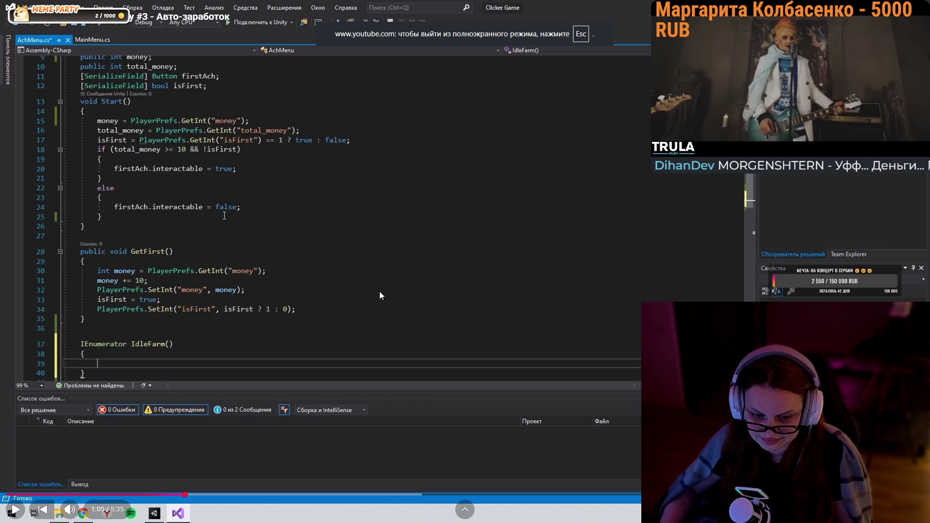
{"action": "key", "text": "space"}
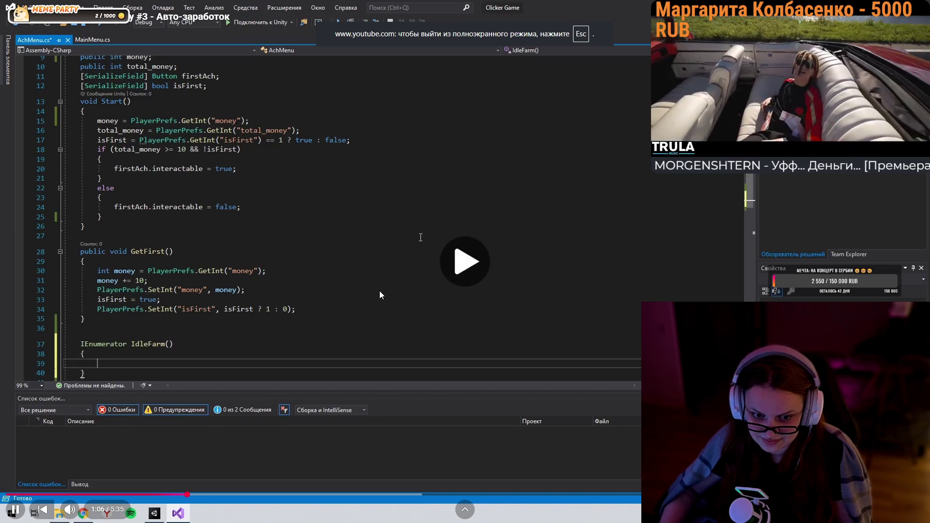
{"action": "type", "text": "yield return new WaitForSeconds("}
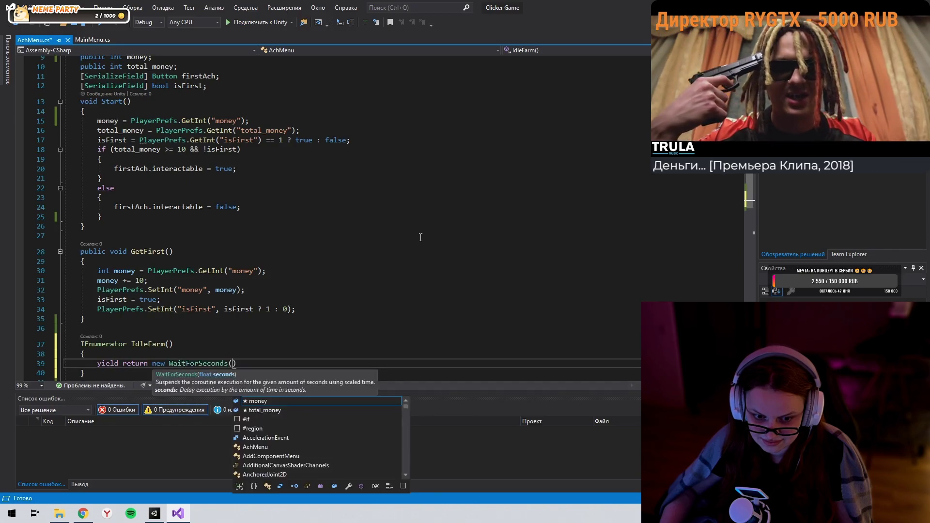
Replay around the WaitForSeconds(1) line, then exit full screen and return to Visual Studio
{"action": "left_click", "coordinate": [379, 291]}
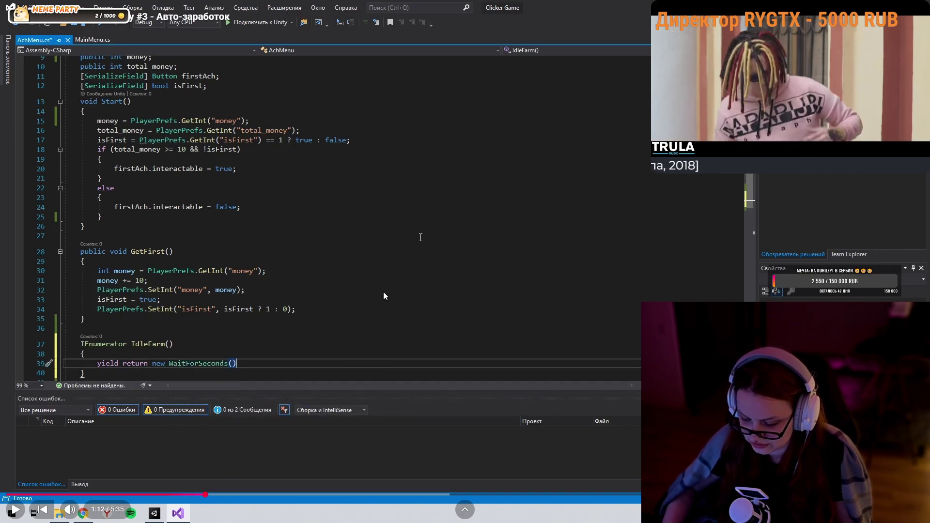
{"action": "key", "text": "Left"}
{"action": "key", "text": "Left"}
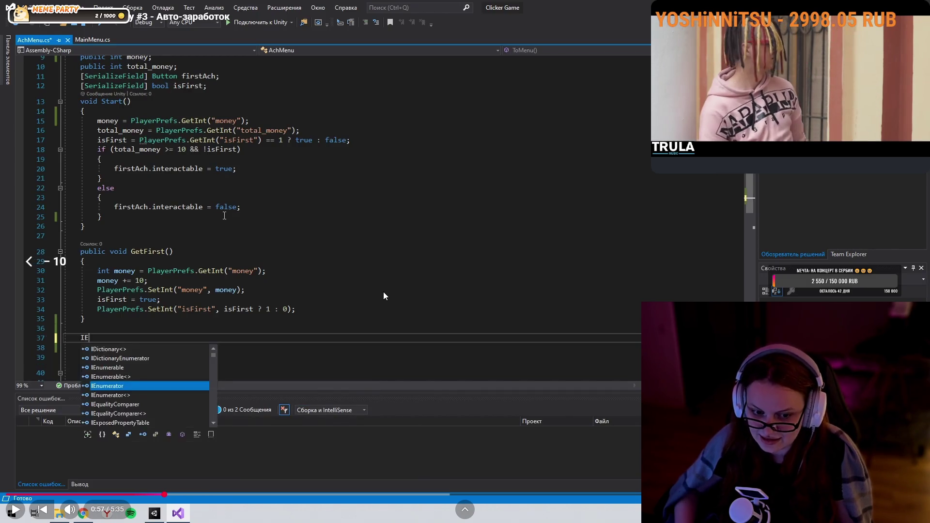
{"action": "left_click", "coordinate": [460, 272]}
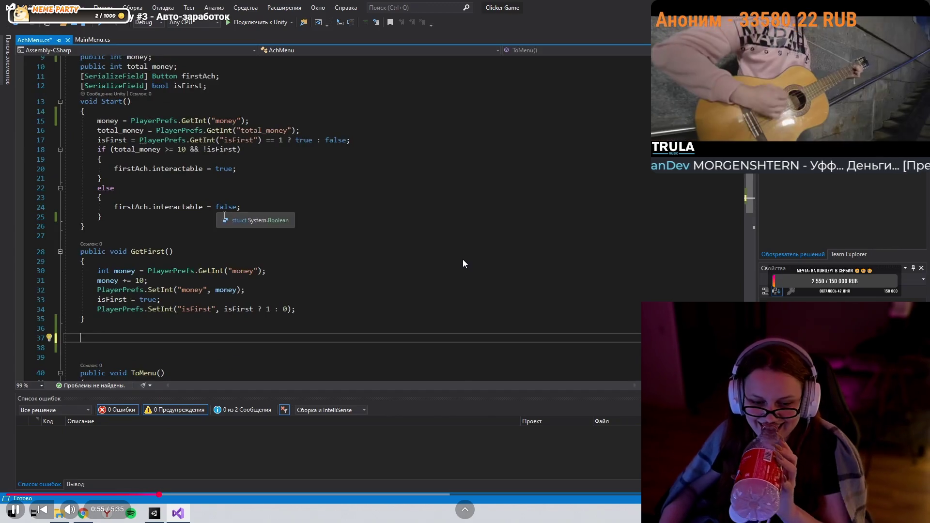
{"action": "left_click", "coordinate": [459, 260]}
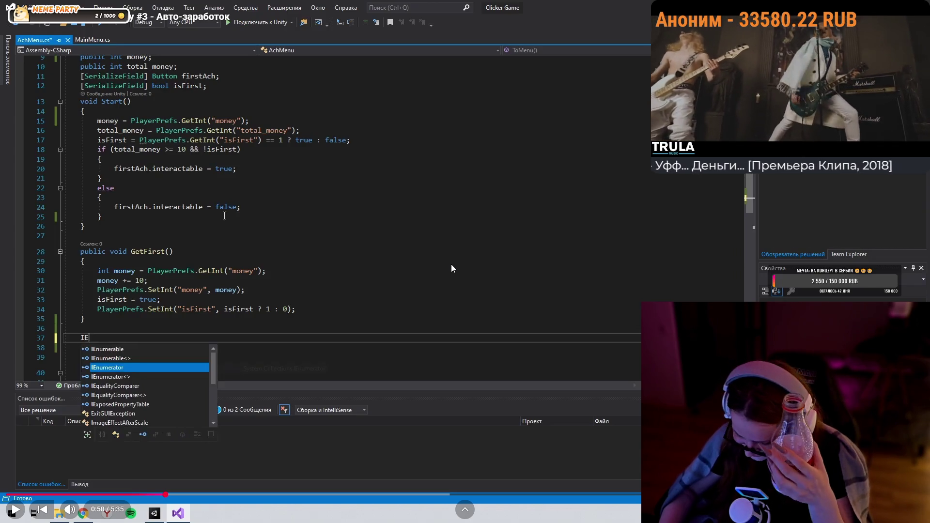
{"action": "left_click", "coordinate": [451, 264]}
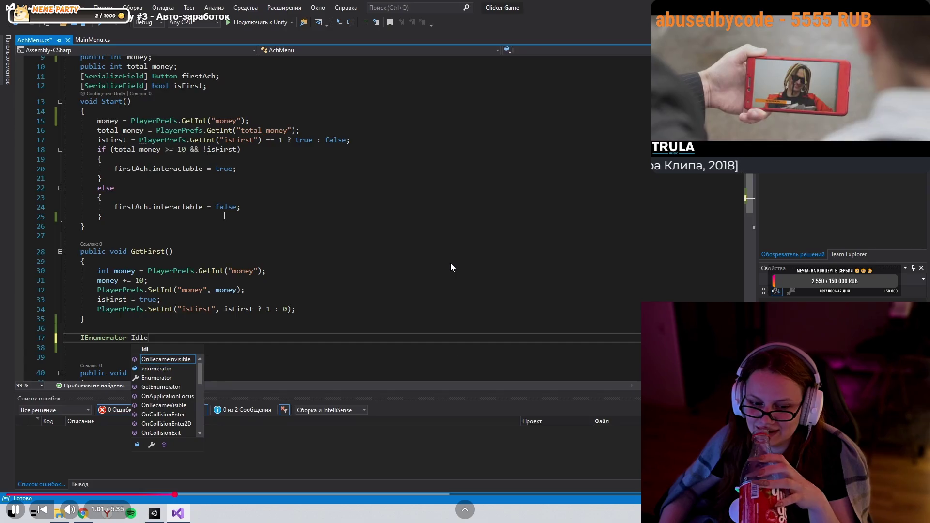
{"action": "left_click", "coordinate": [451, 263]}
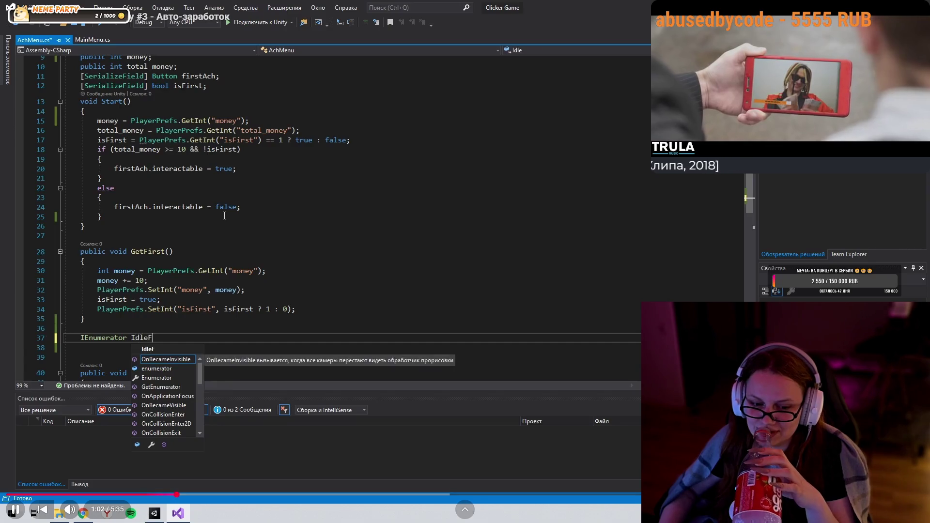
{"action": "left_click", "coordinate": [451, 263]}
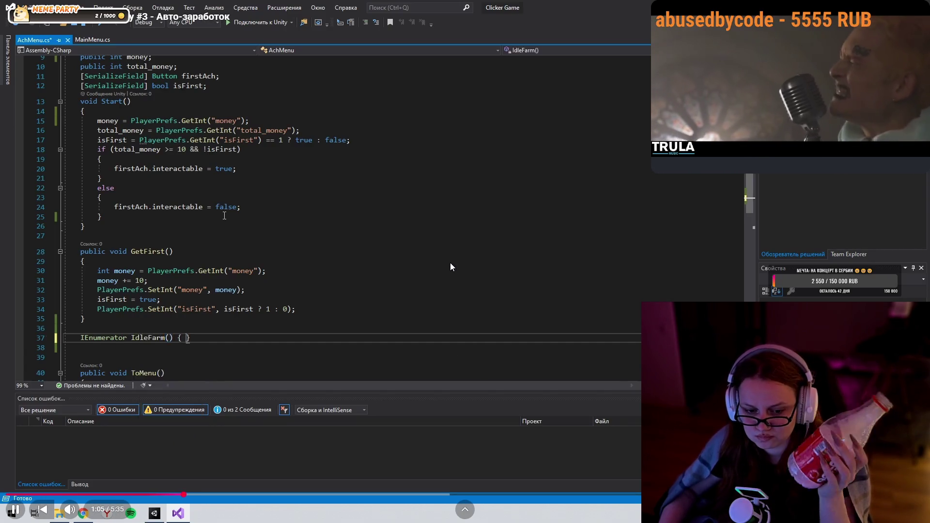
{"action": "left_click", "coordinate": [402, 270]}
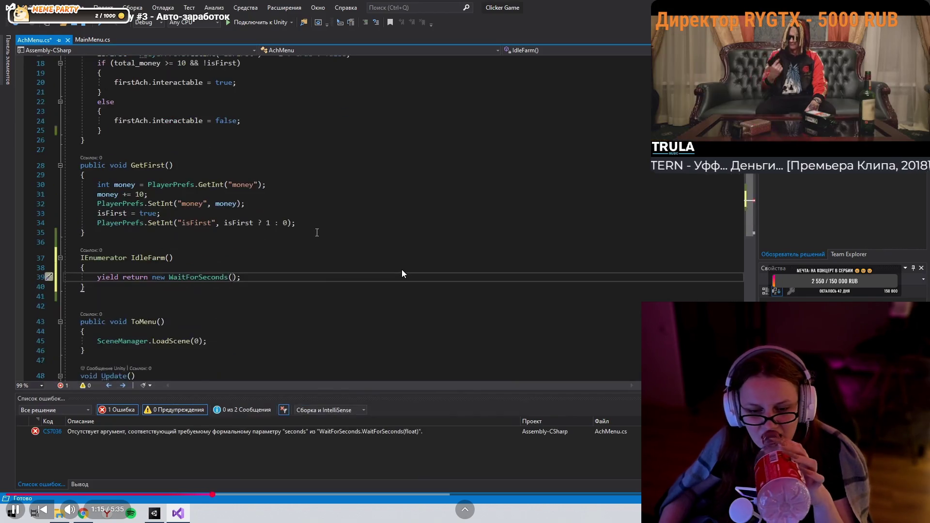
{"action": "left_click", "coordinate": [402, 269]}
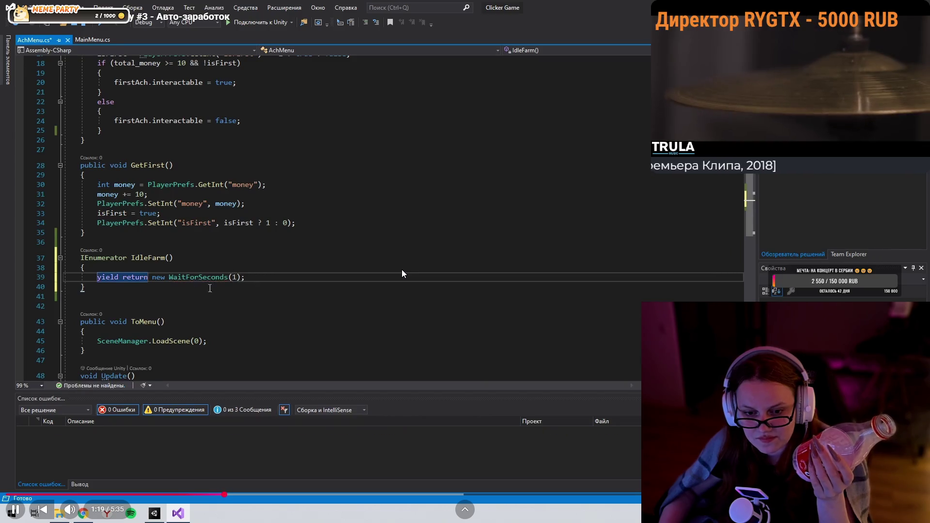
{"action": "left_click", "coordinate": [409, 281]}
{"action": "key", "text": "Escape"}
{"action": "left_click", "coordinate": [573, 511]}
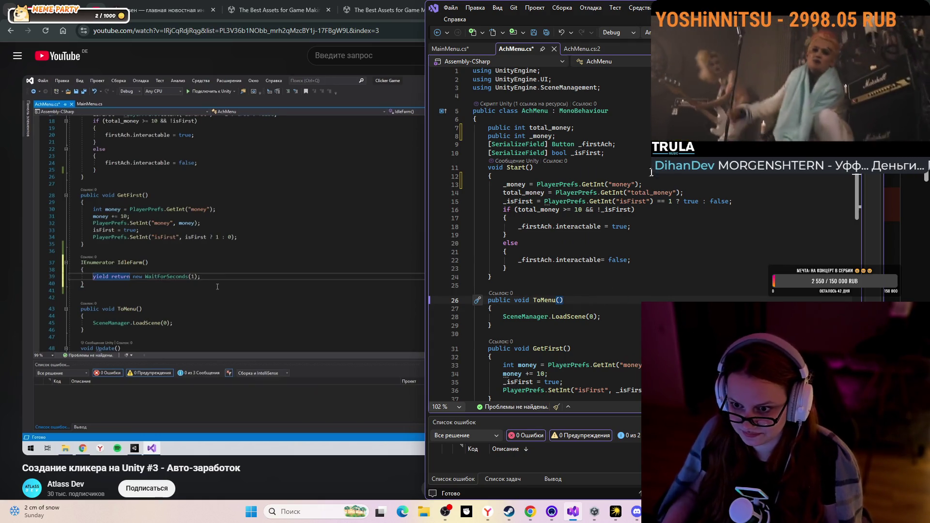
Create an 'IEnumerator IdleFarm()' method below GetFirst in AchMenu.cs
{"action": "scroll", "coordinate": [650, 176], "scroll_direction": "down", "scroll_amount": 2}
{"action": "scroll", "coordinate": [608, 260], "scroll_direction": "down", "scroll_amount": 1}
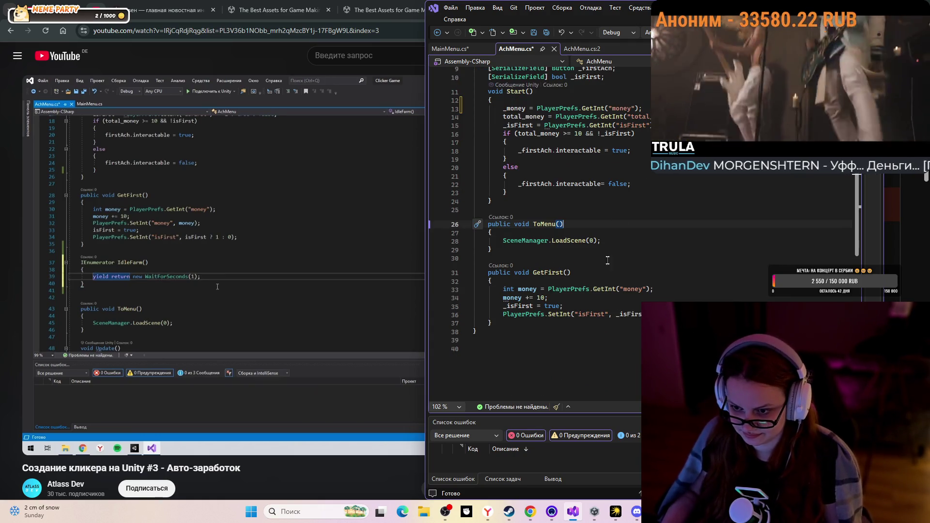
{"action": "left_click", "coordinate": [520, 328]}
{"action": "key", "text": "Return"}
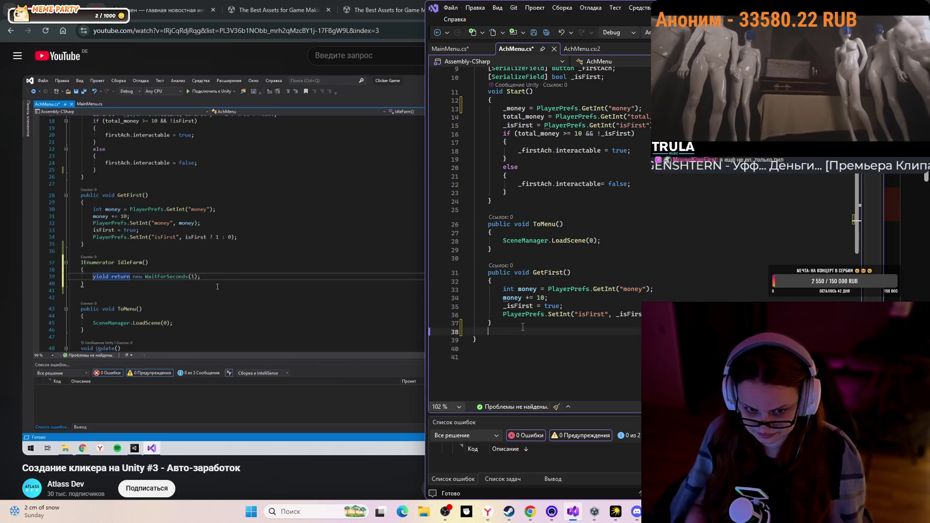
{"action": "key", "text": "Return"}
{"action": "type", "text": "I"}
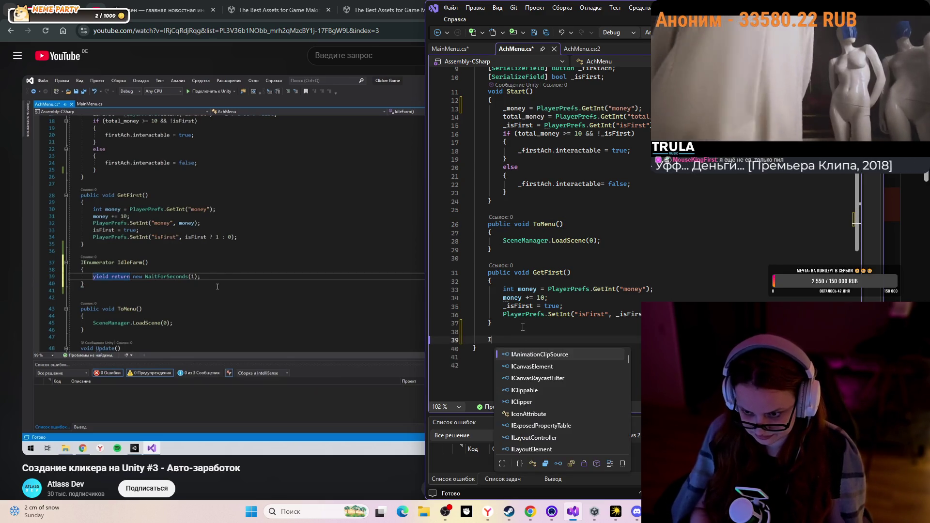
{"action": "type", "text": "E"}
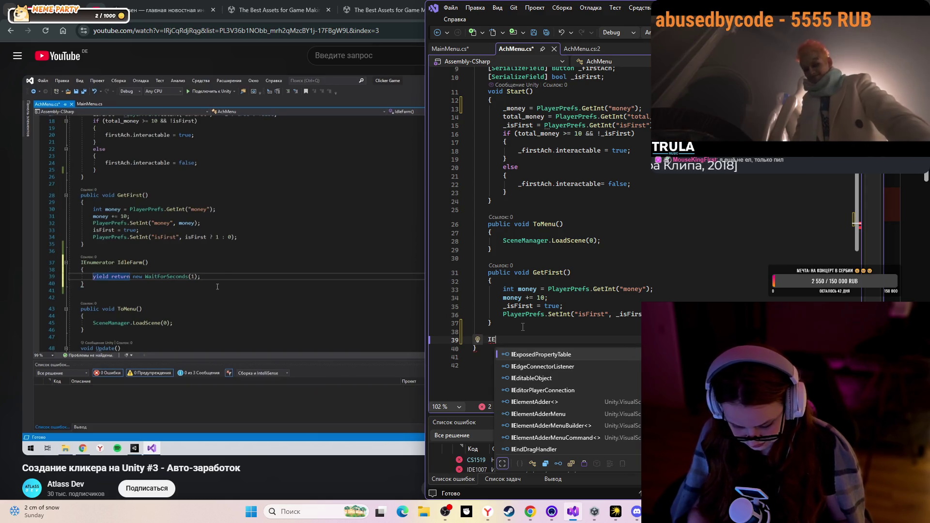
{"action": "type", "text": "nu"}
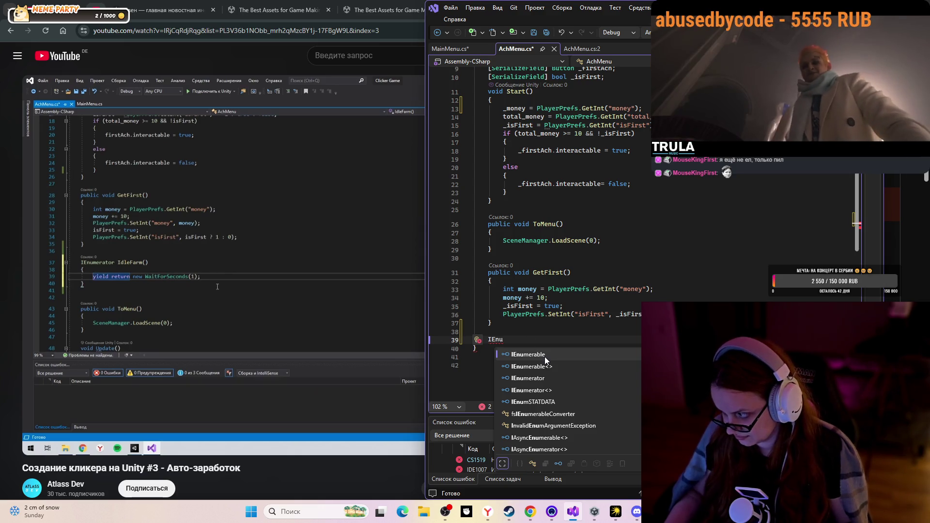
{"action": "double_click", "coordinate": [567, 378]}
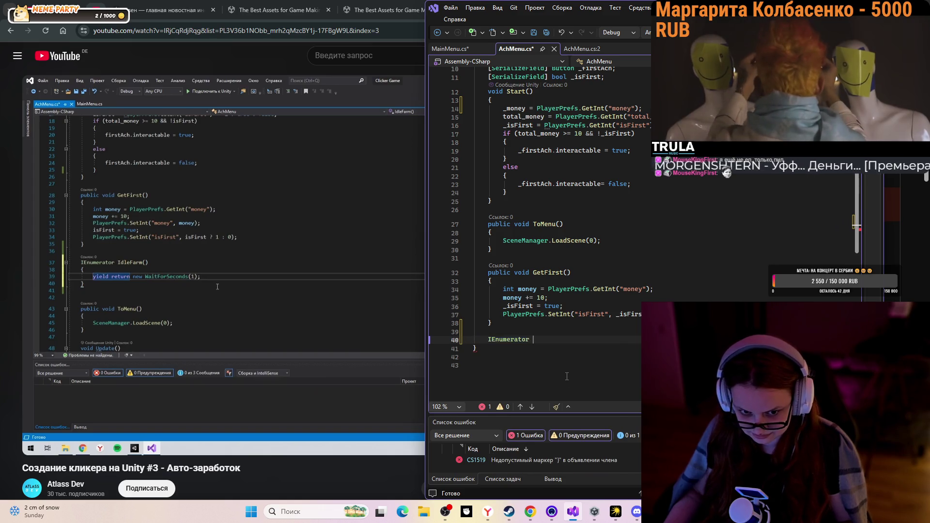
{"action": "type", "text": "Idle"}
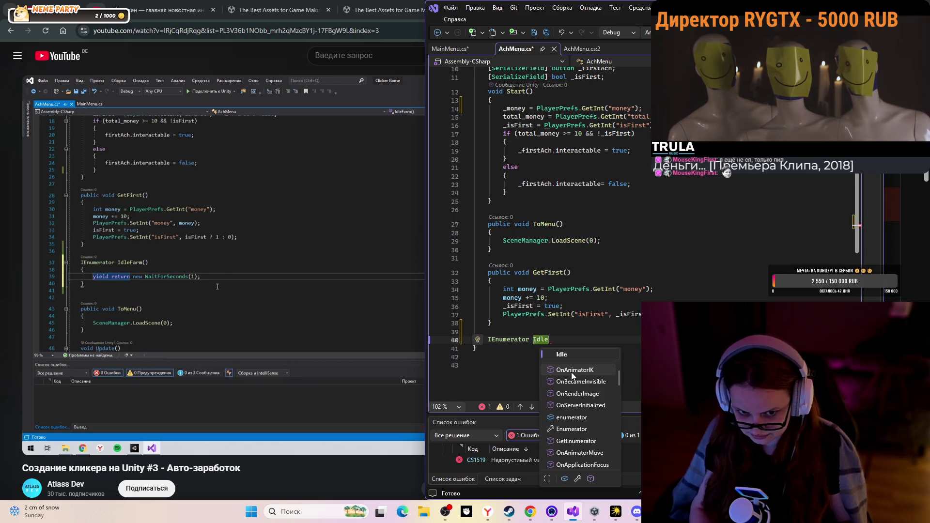
{"action": "type", "text": "Farm"}
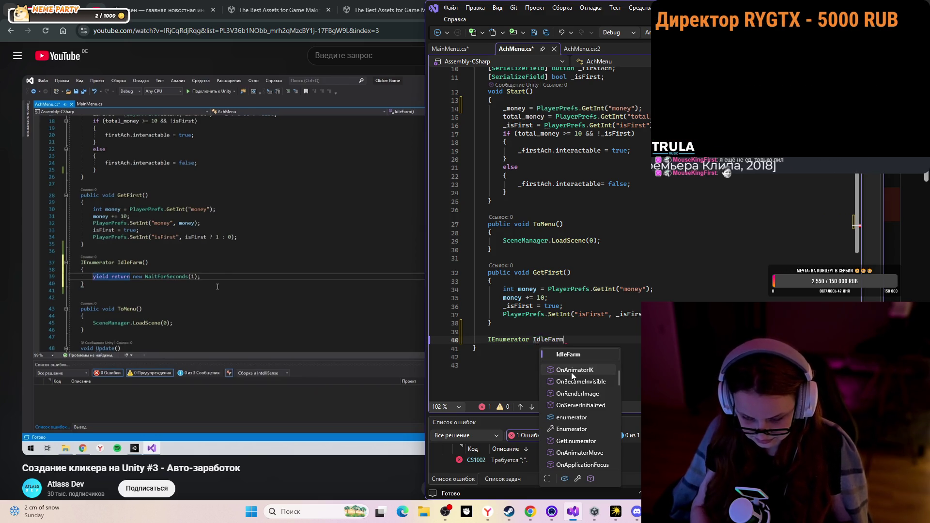
{"action": "type", "text": "()"}
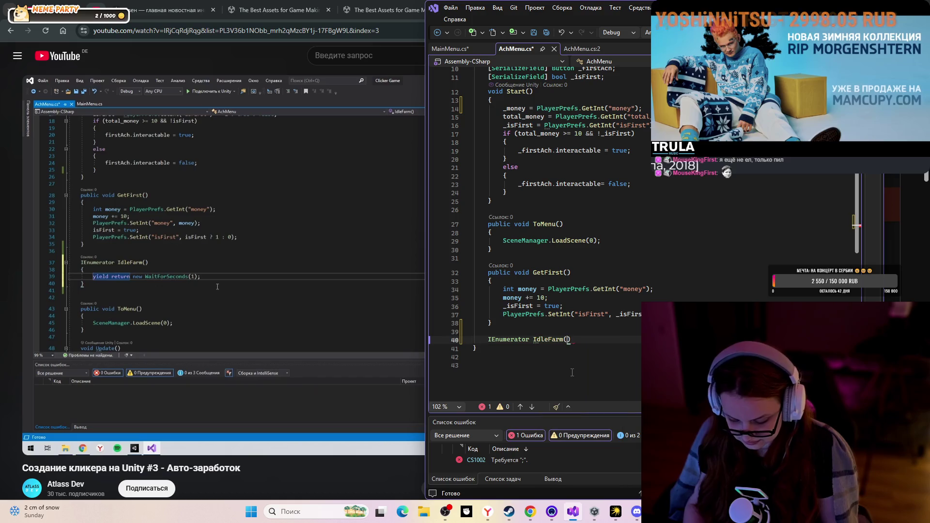
{"action": "key", "text": "Return"}
{"action": "type", "text": "{"}
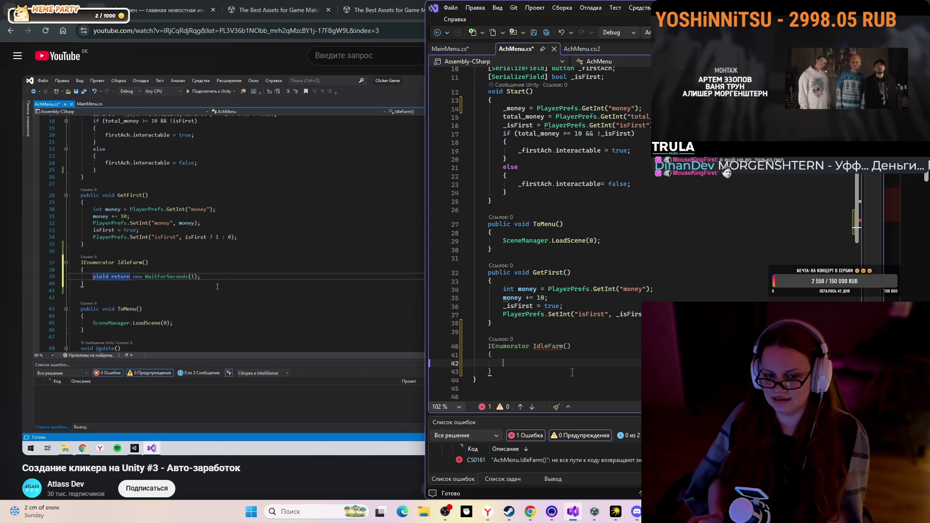
Make IdleFarm's body 'yield return new WaitForSeconds(0)' using IntelliSense
{"action": "type", "text": "ye"}
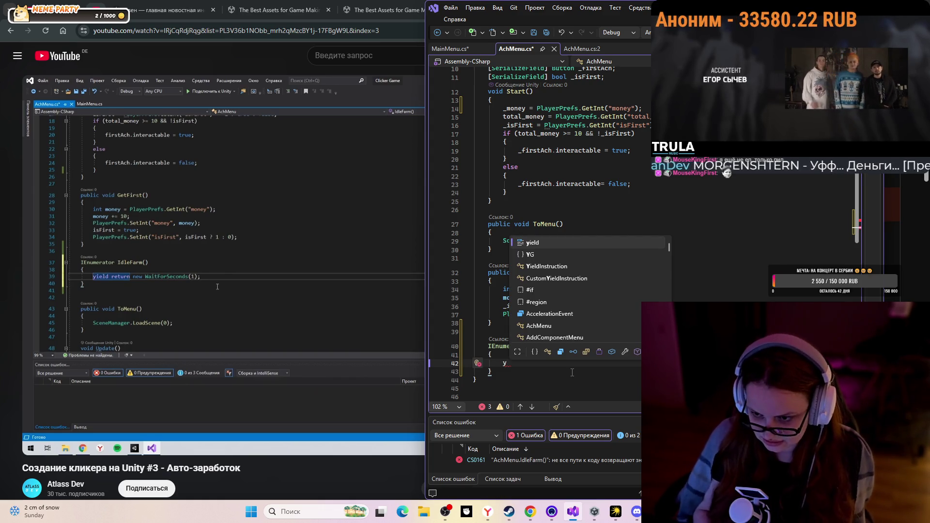
{"action": "key", "text": "Tab"}
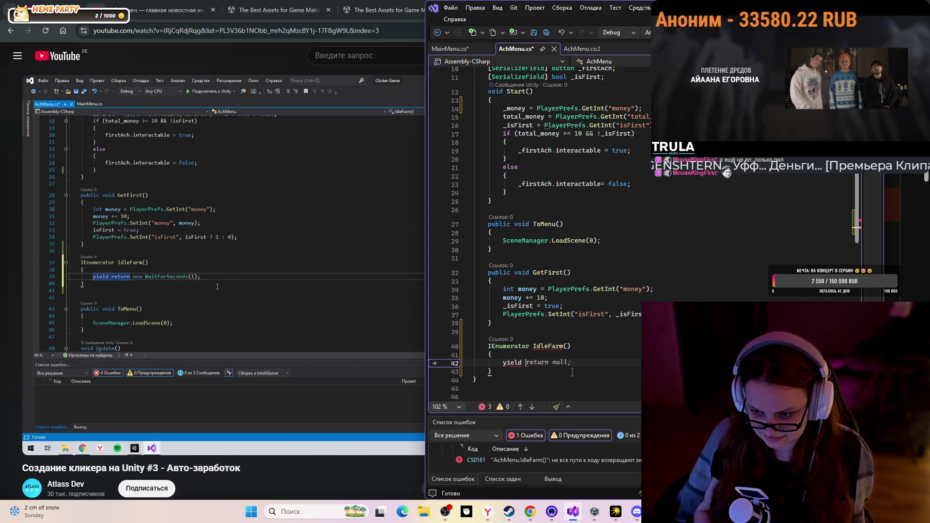
{"action": "key", "text": "Tab"}
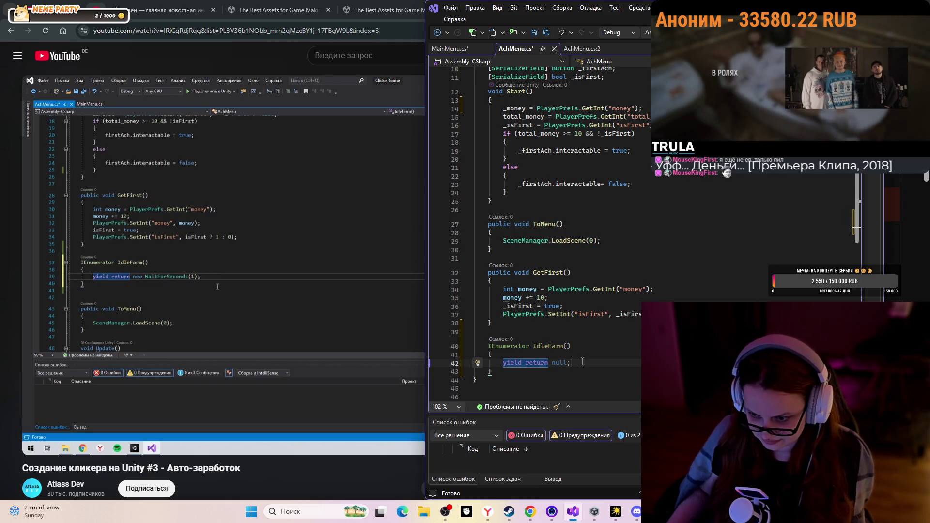
{"action": "left_click_drag", "start_coordinate": [567, 362], "coordinate": [546, 364]}
{"action": "type", "text": "n"}
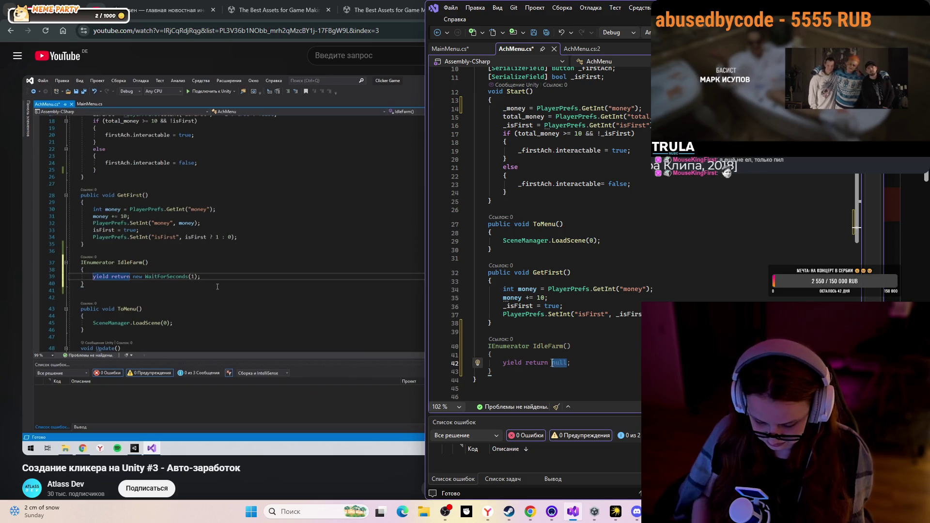
{"action": "type", "text": "ew "}
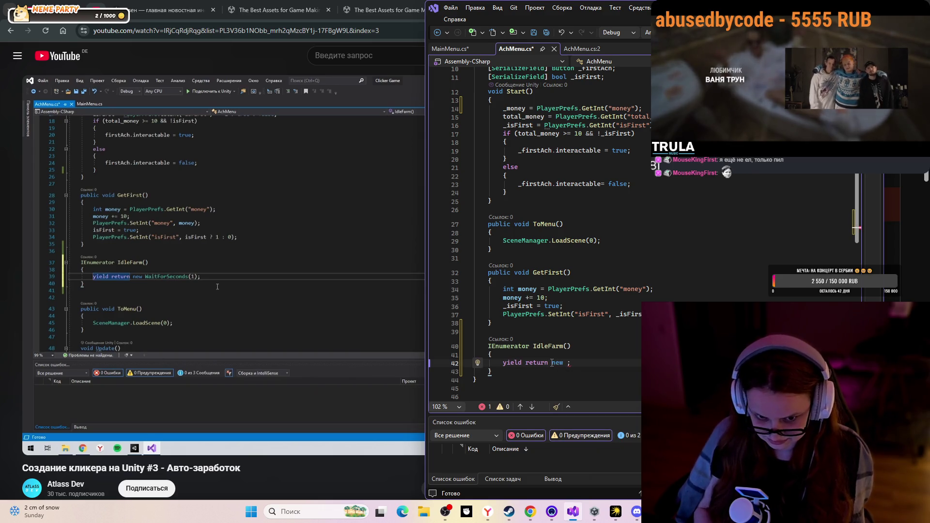
{"action": "type", "text": "Wa"}
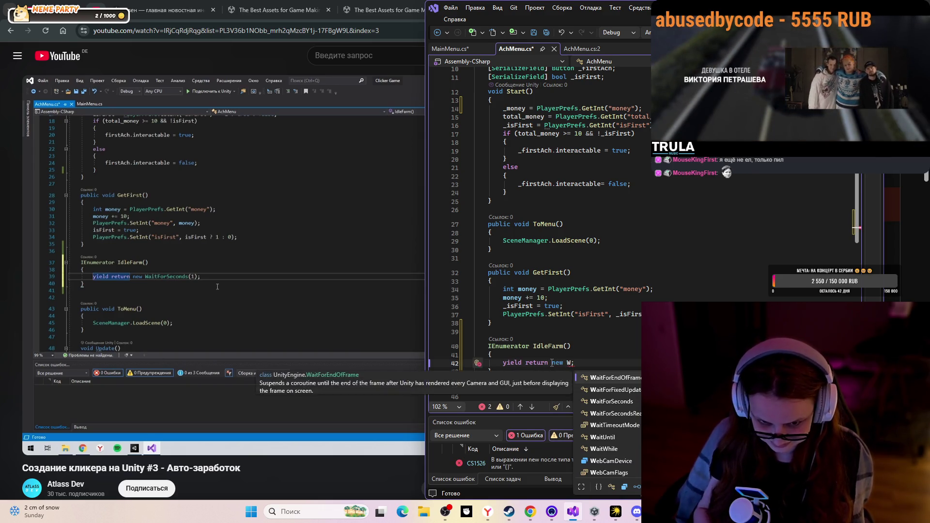
{"action": "type", "text": "it"}
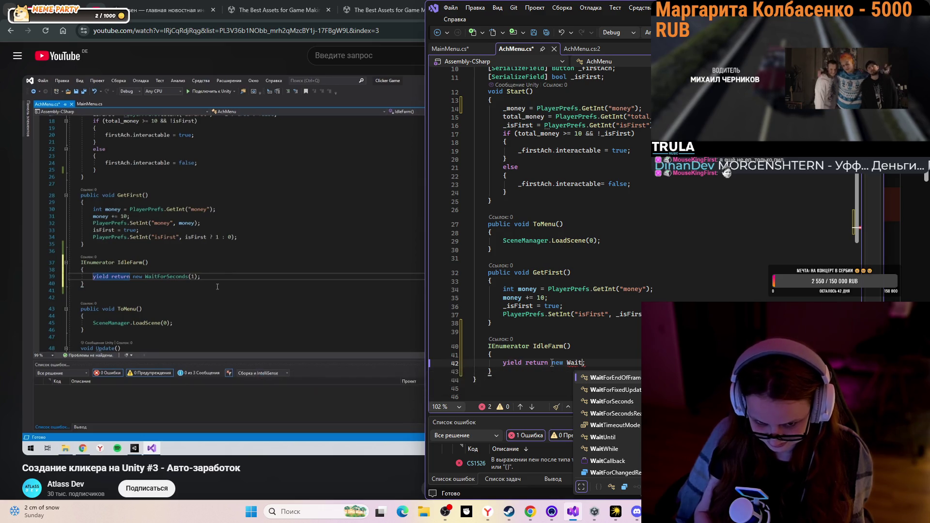
{"action": "type", "text": "Fo"}
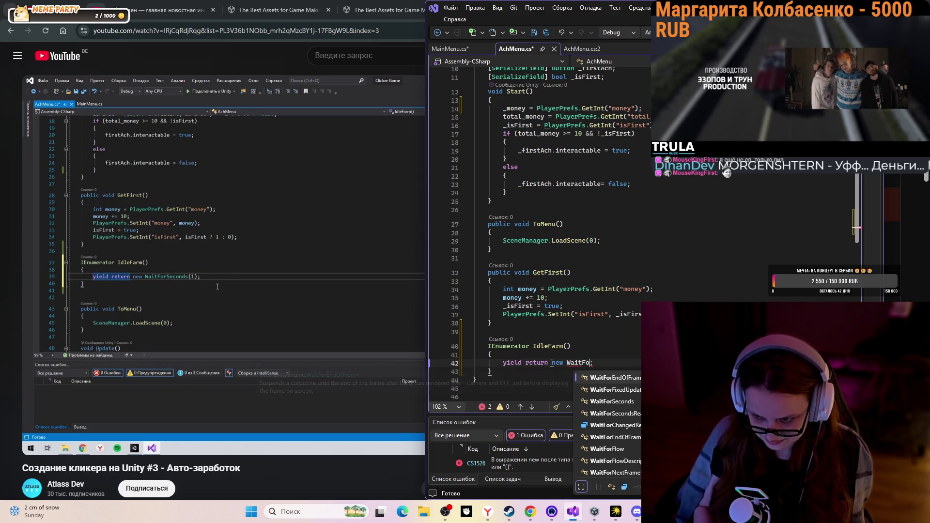
{"action": "type", "text": "r"}
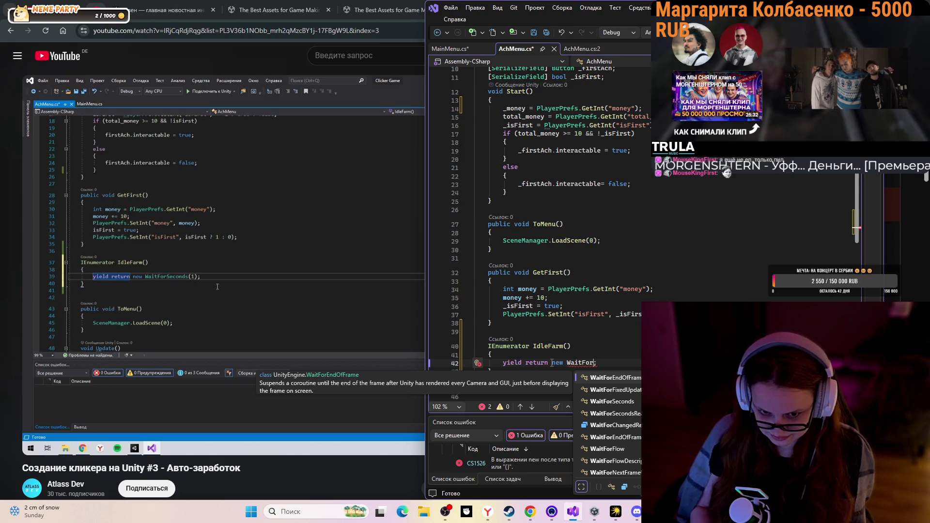
{"action": "type", "text": "Se"}
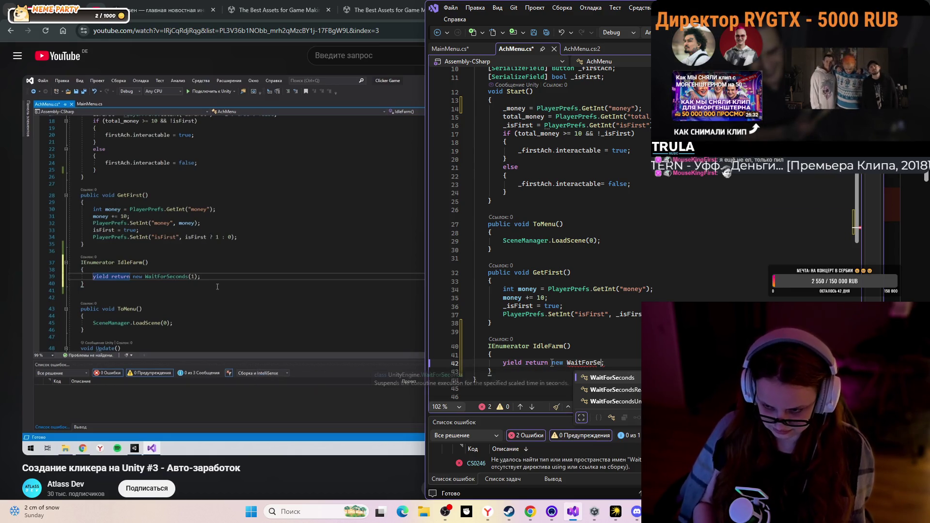
{"action": "key", "text": "Tab"}
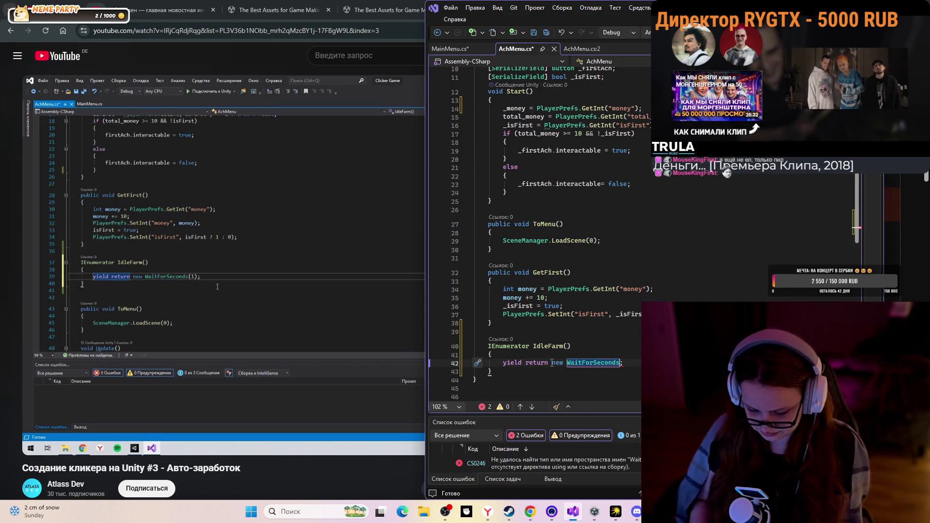
{"action": "type", "text": "(0)"}
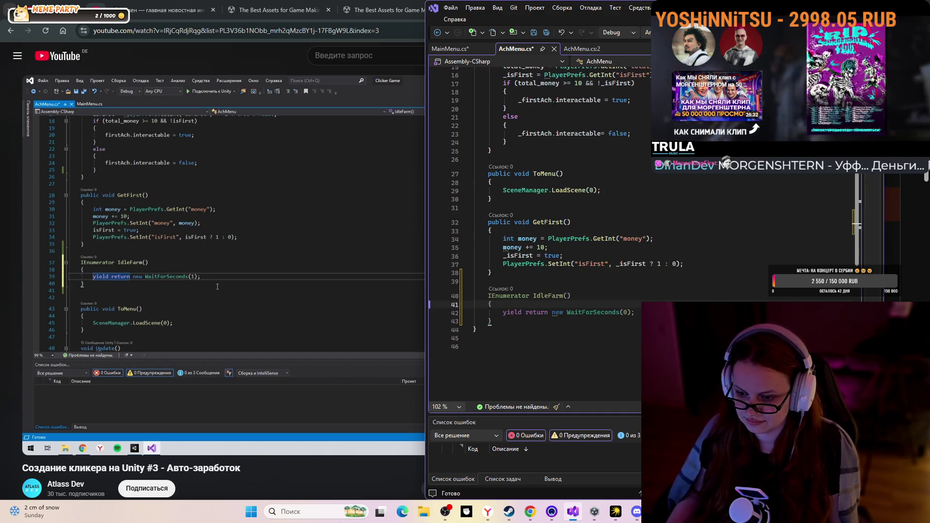
After checking the tutorial, change the wait to WaitForSeconds(1)
{"action": "left_click", "coordinate": [190, 298]}
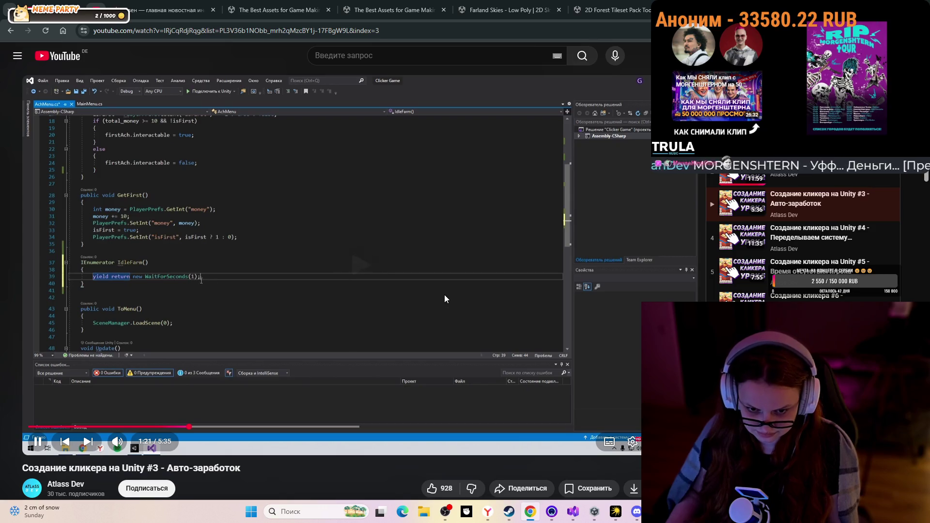
{"action": "left_click", "coordinate": [574, 512]}
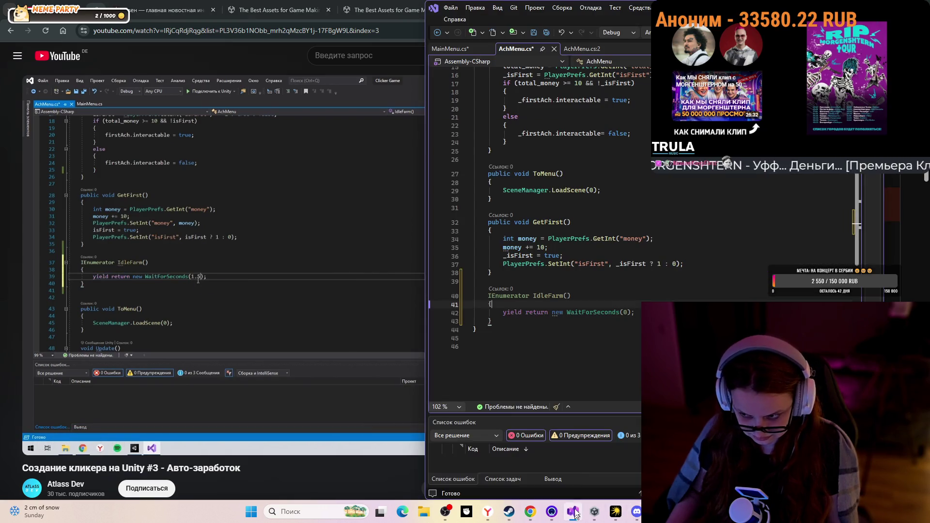
{"action": "double_click", "coordinate": [626, 313]}
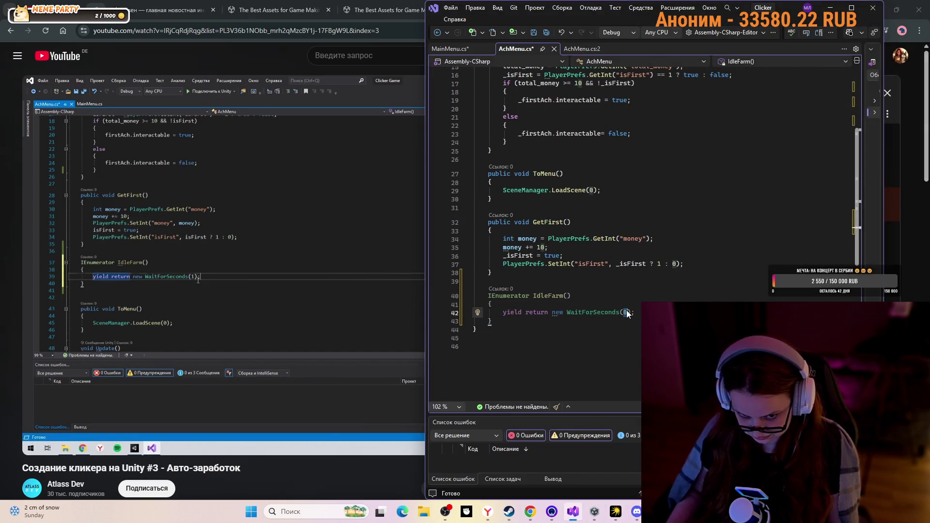
{"action": "mouse_move", "coordinate": [626, 313]}
{"action": "type", "text": "1"}
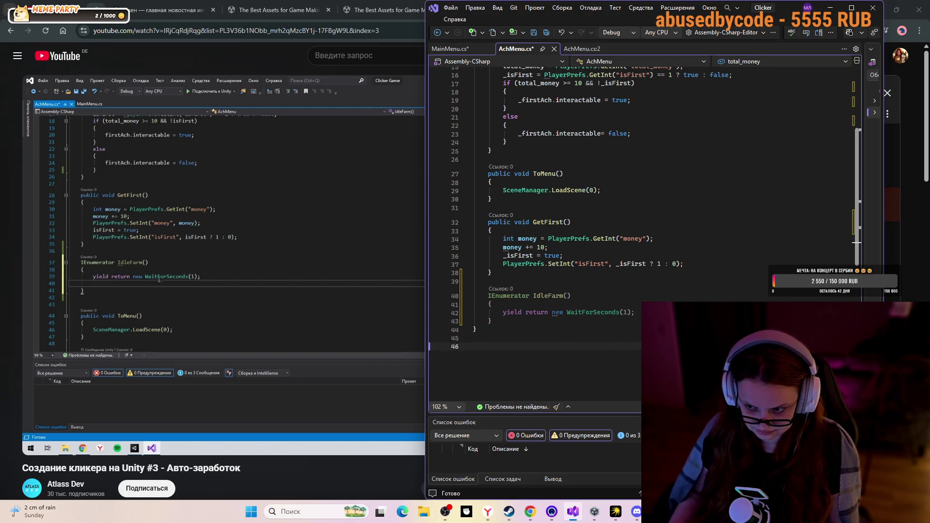
Open a new line after the yield return and check the tutorial's next line
{"action": "left_click", "coordinate": [635, 312]}
{"action": "key", "text": "Return"}
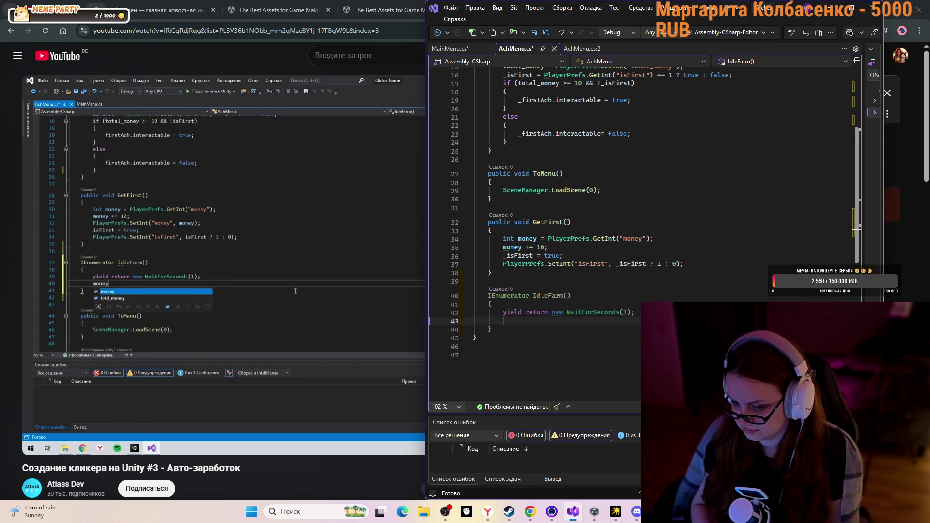
{"action": "left_click", "coordinate": [250, 238]}
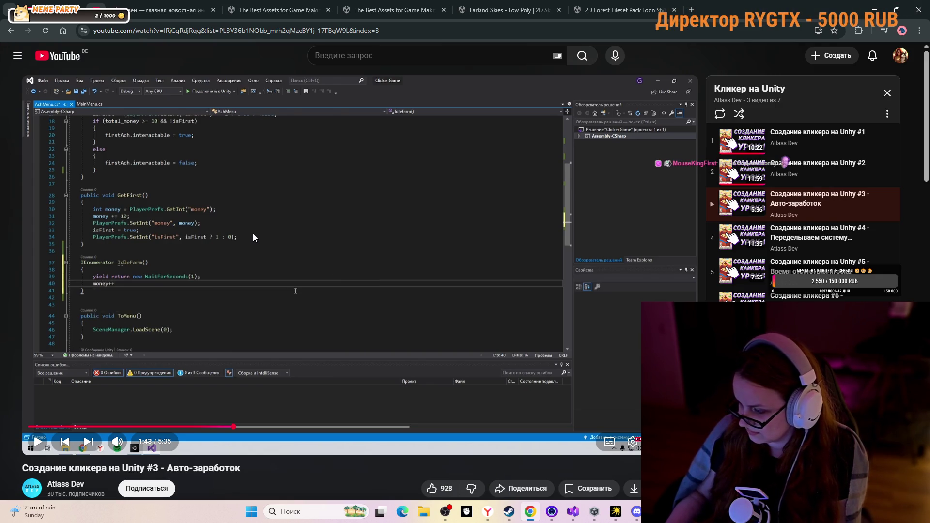
{"action": "left_click", "coordinate": [265, 257]}
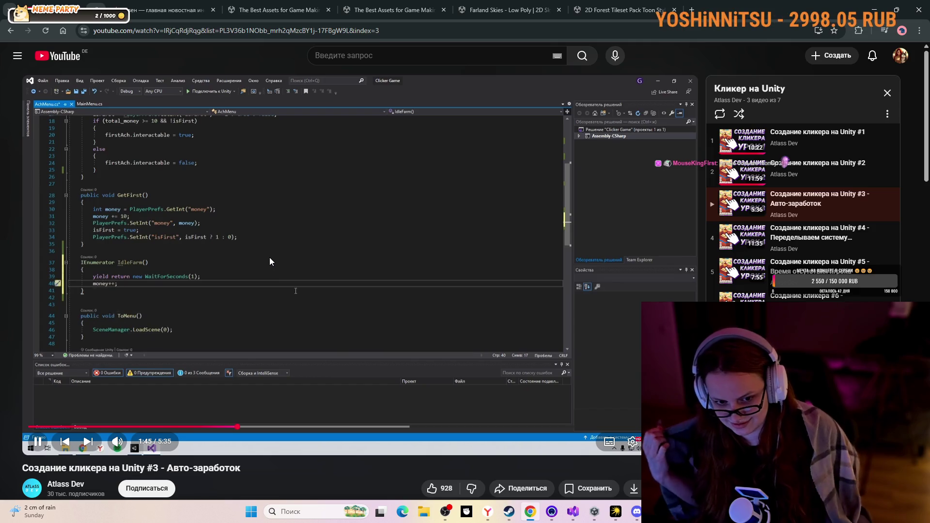
{"action": "left_click", "coordinate": [575, 512]}
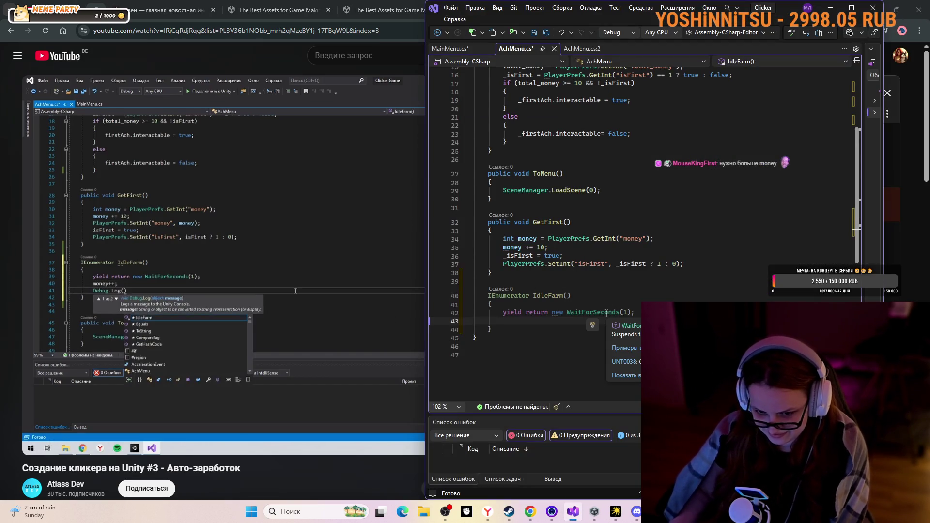
Type '_money++;' on that line, using IntelliSense for _money
{"action": "type", "text": "mo"}
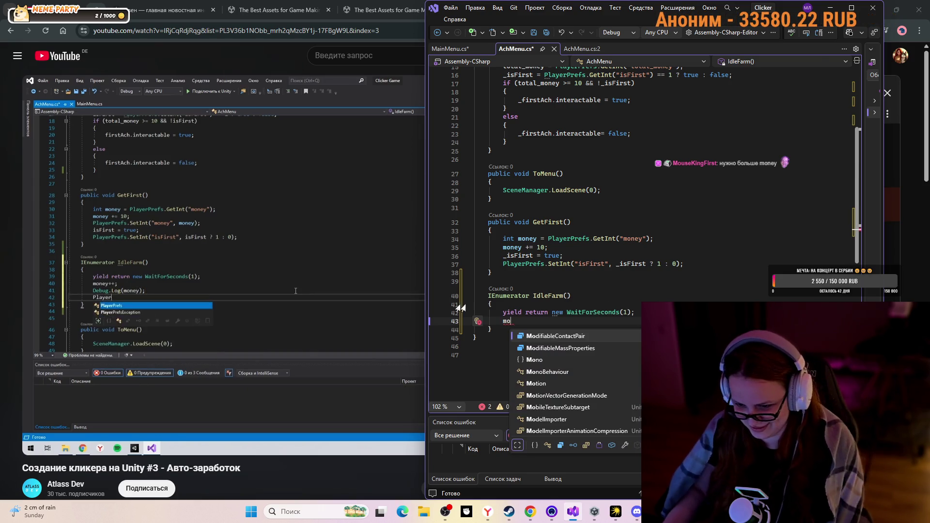
{"action": "left_click", "coordinate": [334, 319]}
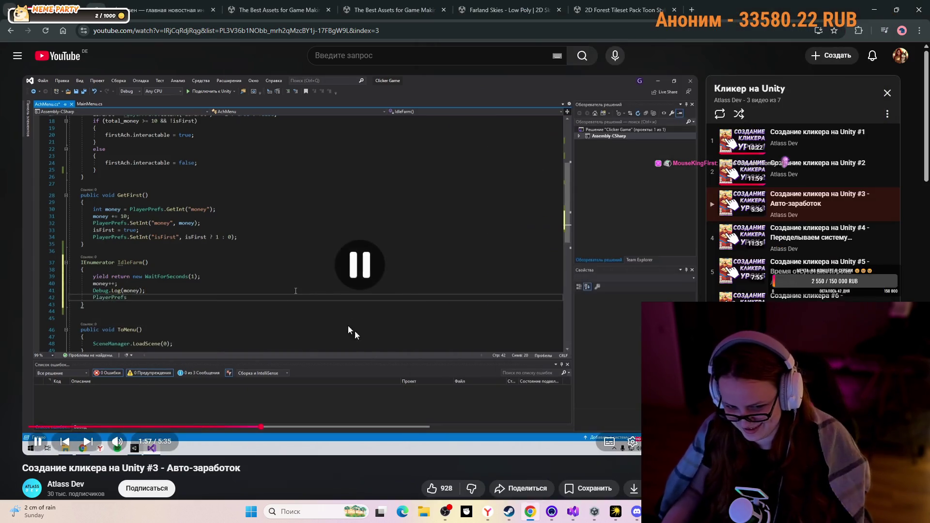
{"action": "left_click", "coordinate": [573, 512]}
{"action": "type", "text": "o"}
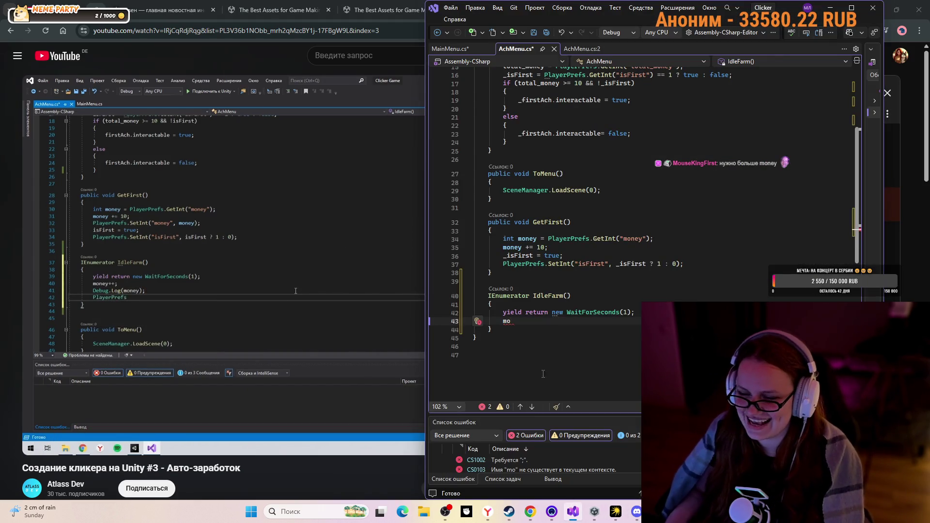
{"action": "type", "text": "net"}
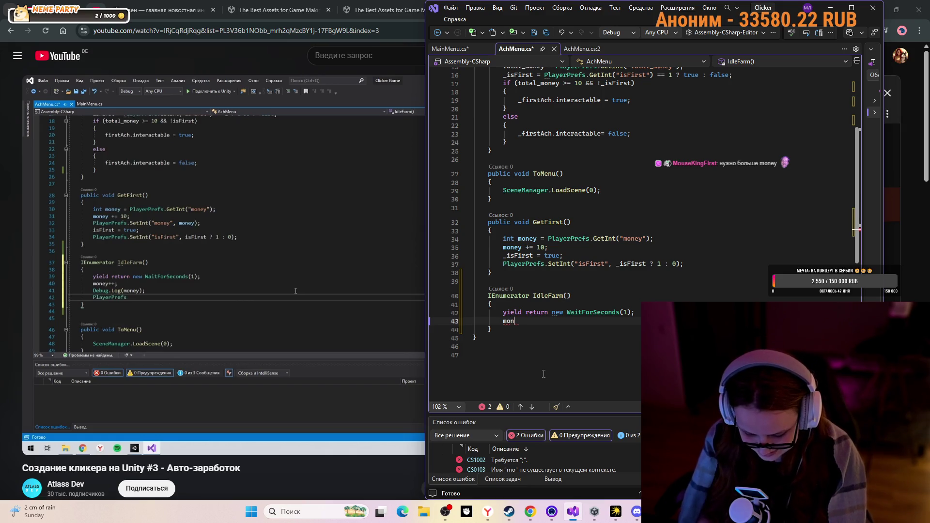
{"action": "key", "text": "BackSpace"}
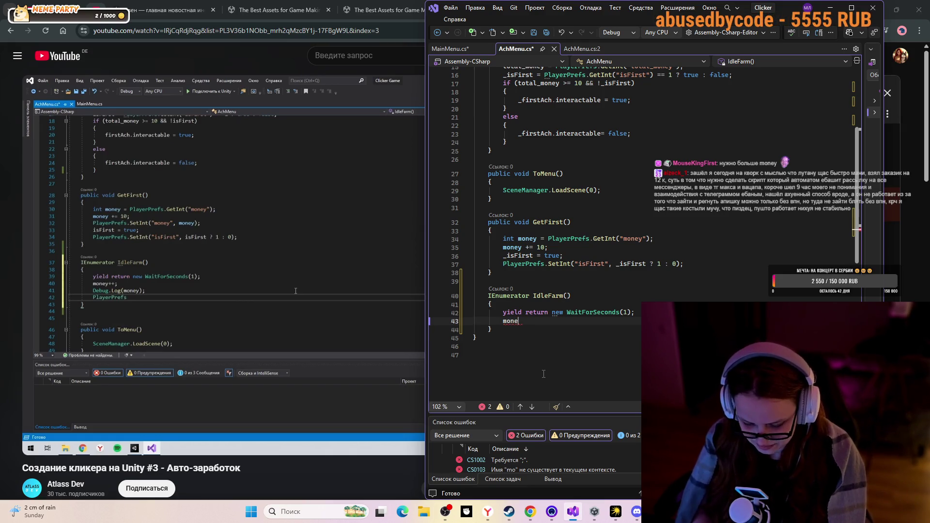
{"action": "key", "text": "BackSpace"}
{"action": "key", "text": "BackSpace"}
{"action": "key", "text": "BackSpace"}
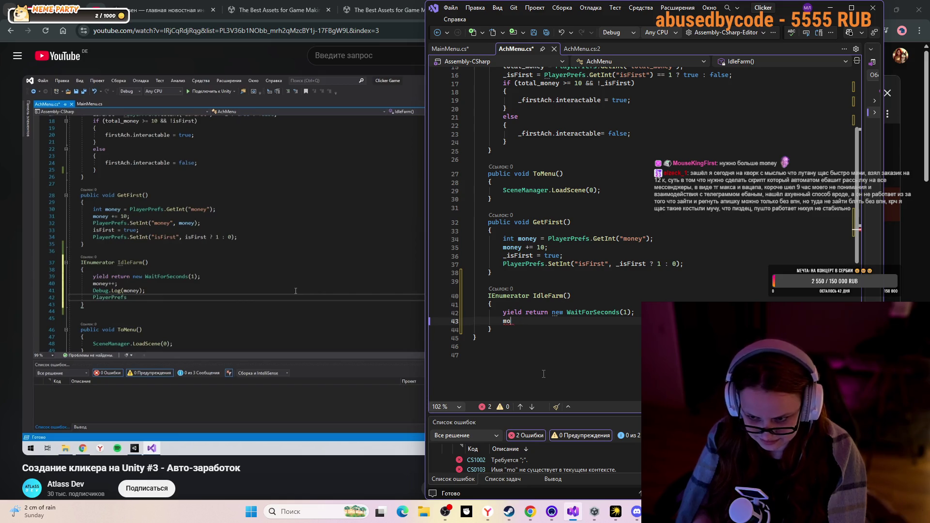
{"action": "type", "text": "_"}
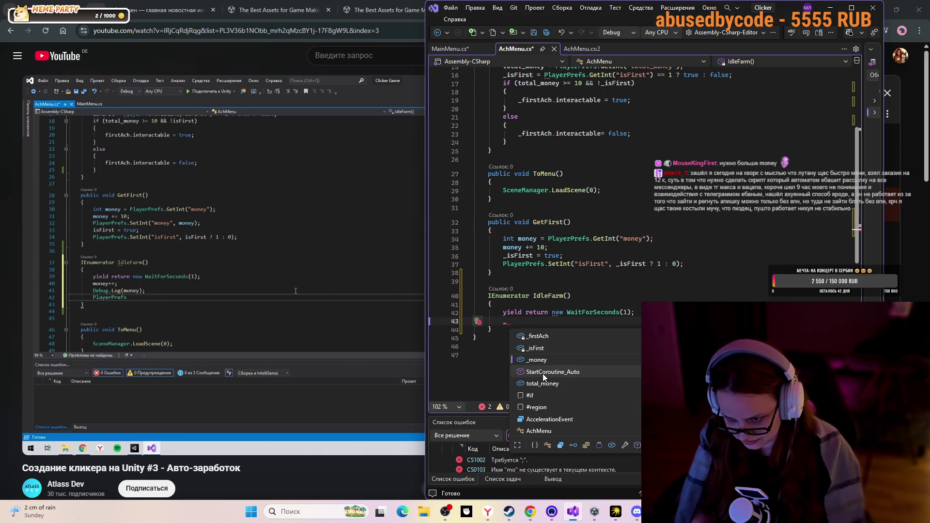
{"action": "key", "text": "Tab"}
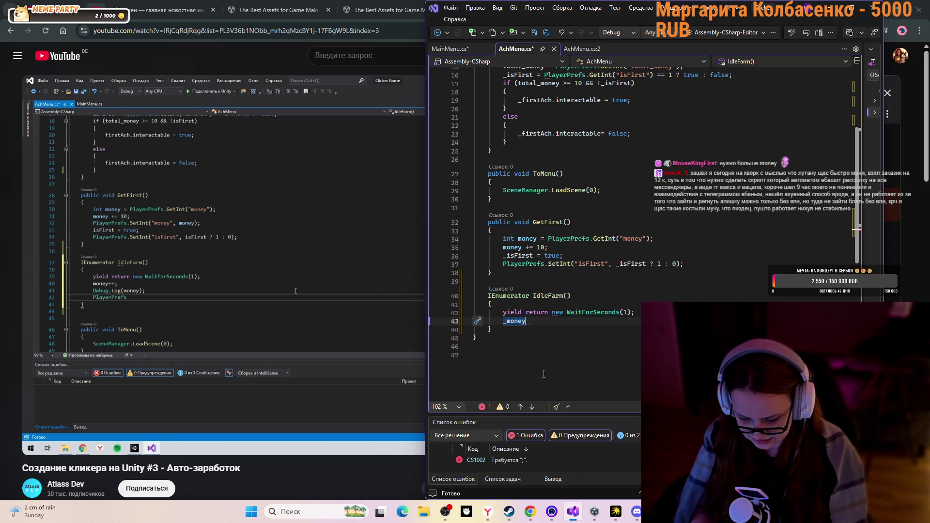
{"action": "type", "text": "+;"}
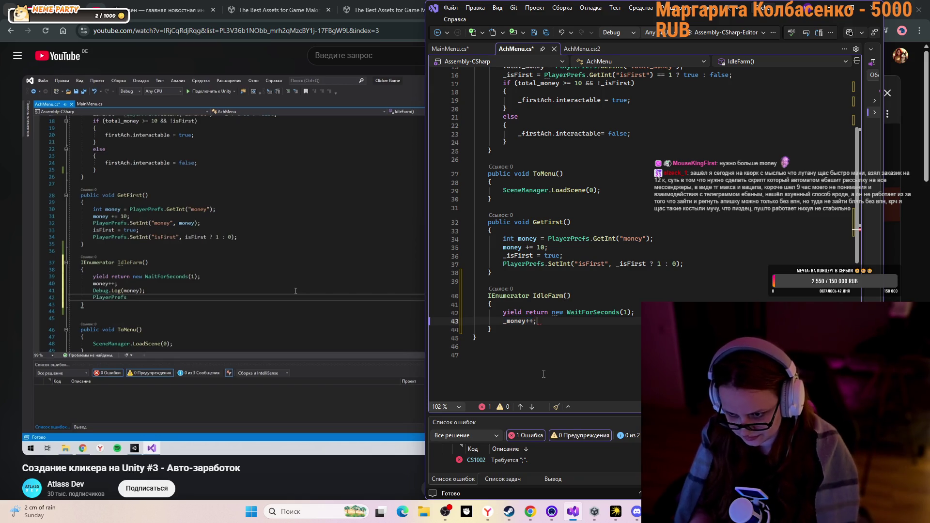
{"action": "key", "text": "Return"}
Add 'Debug.Log(_money);' below the increment, then resume the tutorial
{"action": "type", "text": "Deb"}
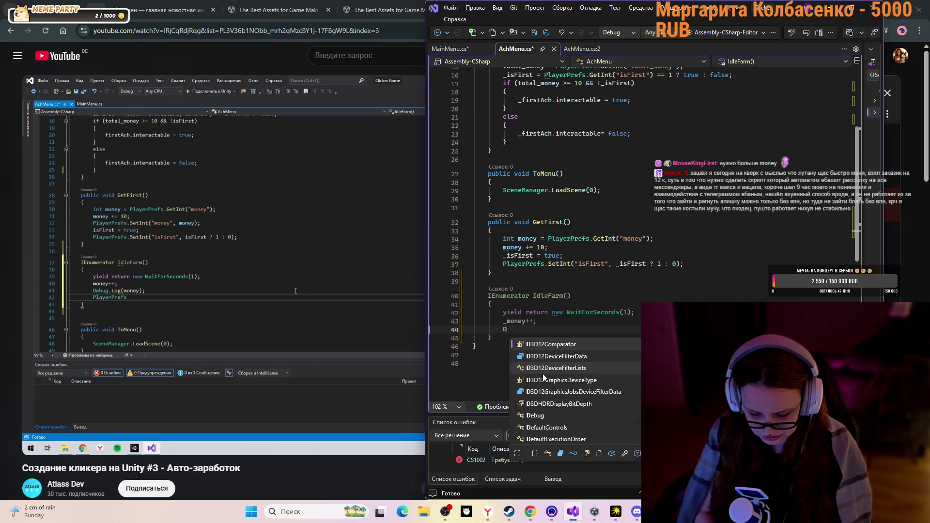
{"action": "key", "text": "Tab"}
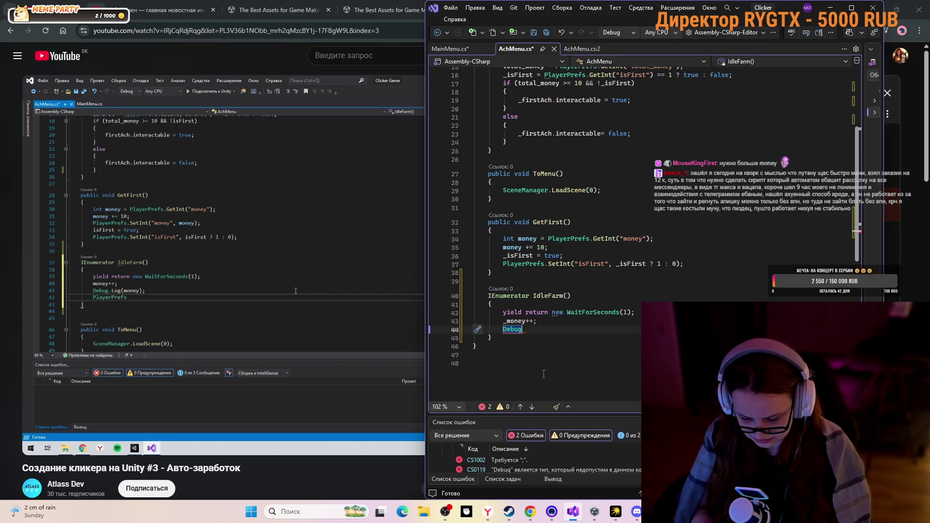
{"action": "type", "text": ".."}
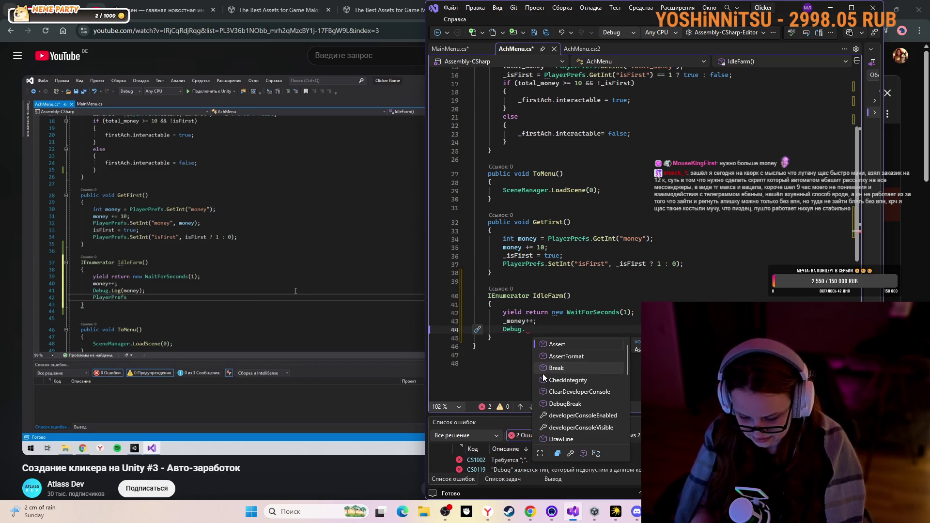
{"action": "type", "text": "Log"}
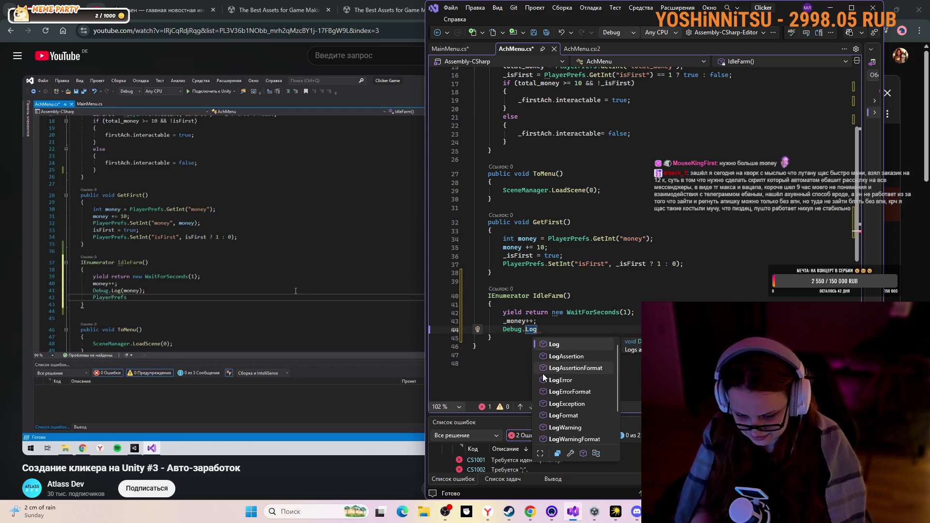
{"action": "type", "text": "(_"}
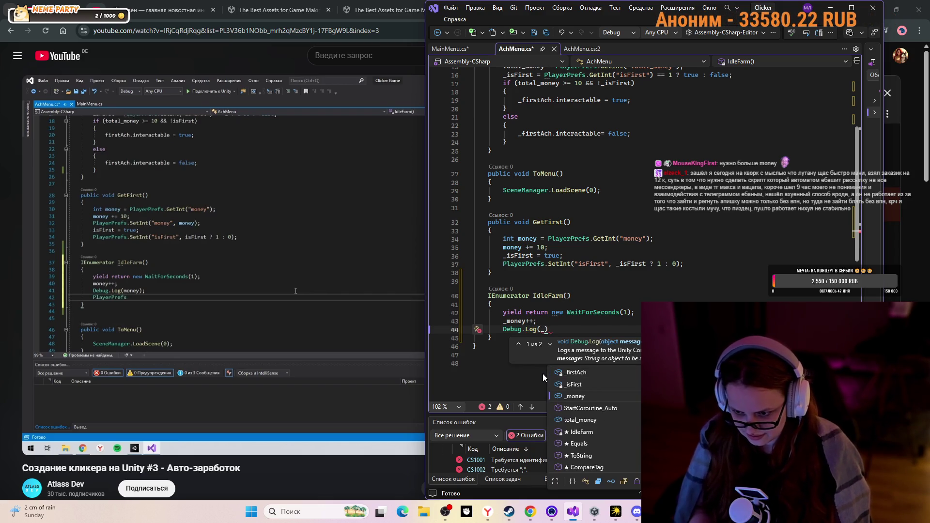
{"action": "key", "text": "Return"}
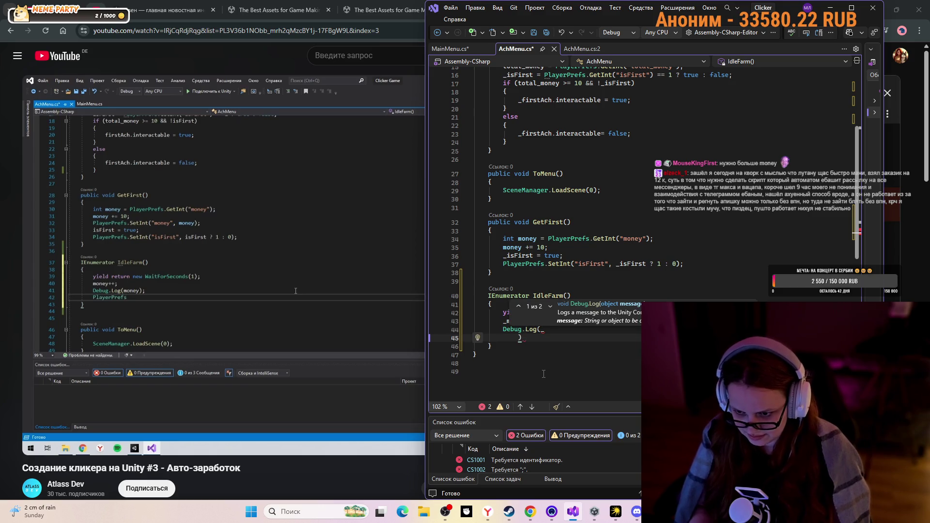
{"action": "key", "text": "BackSpace"}
{"action": "key", "text": "BackSpace"}
{"action": "key", "text": "BackSpace"}
{"action": "key", "text": "BackSpace"}
{"action": "key", "text": "BackSpace"}
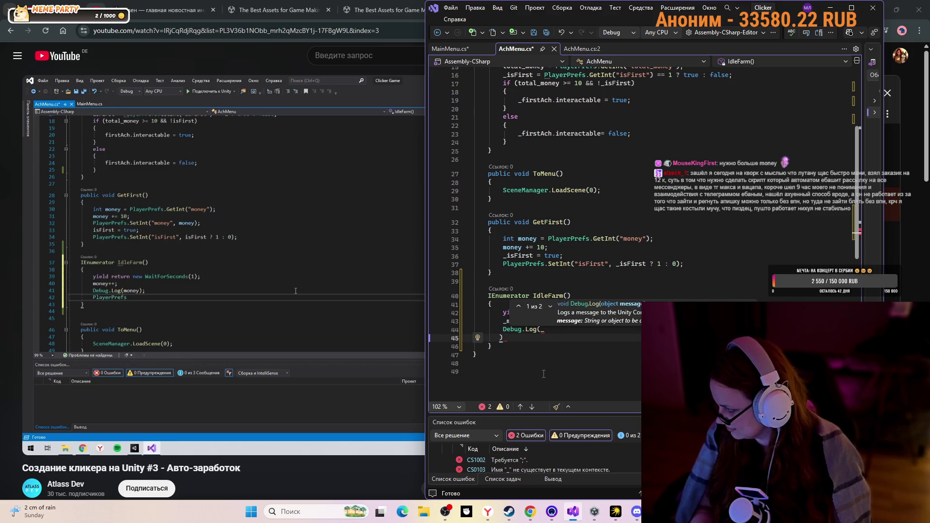
{"action": "key", "text": "BackSpace"}
{"action": "key", "text": "BackSpace"}
{"action": "key", "text": "BackSpace"}
{"action": "key", "text": "BackSpace"}
{"action": "key", "text": "BackSpace"}
{"action": "key", "text": "BackSpace"}
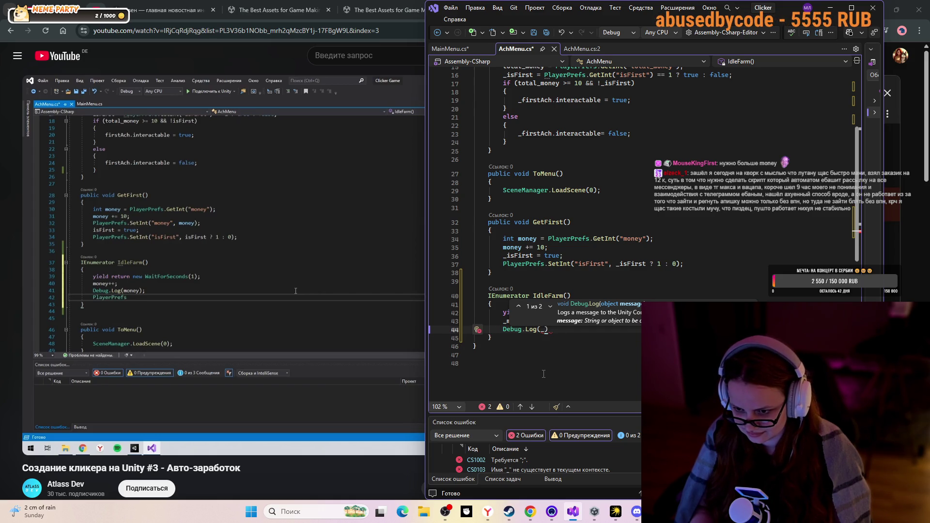
{"action": "type", "text": "mone"}
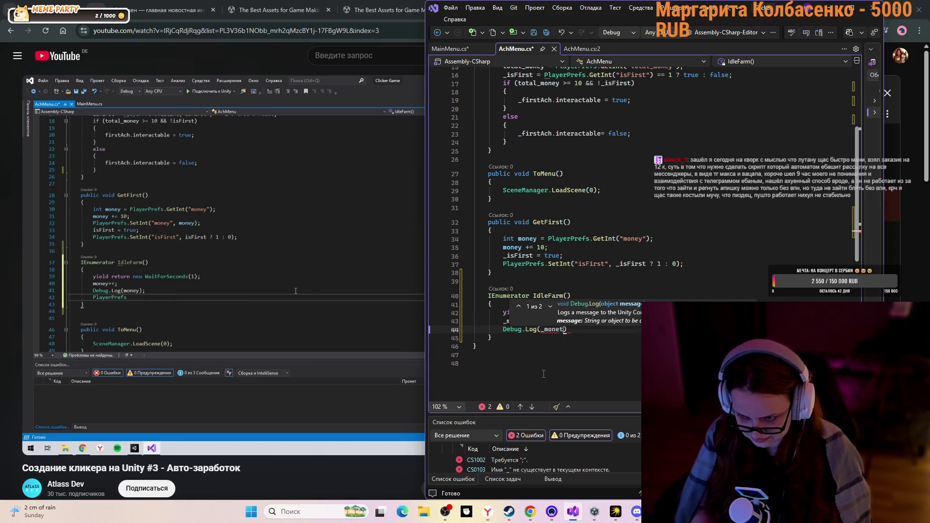
{"action": "type", "text": "y)"}
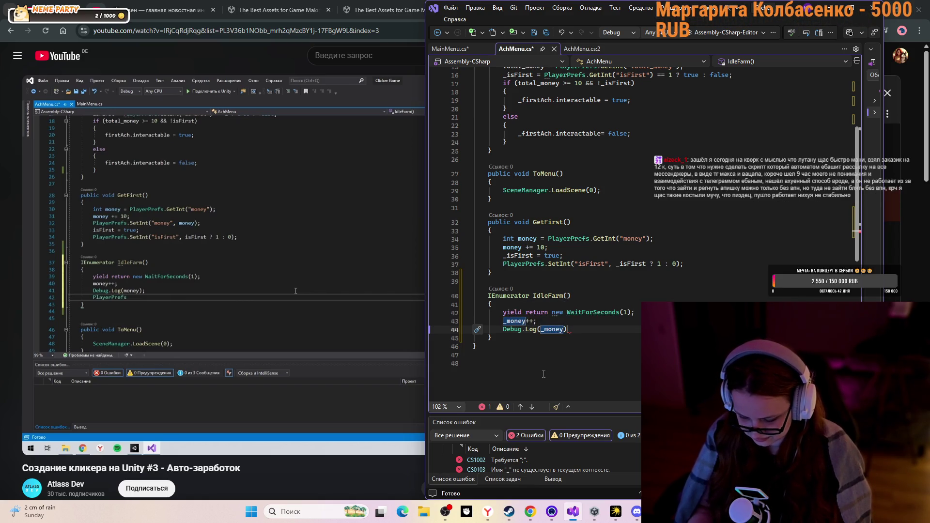
{"action": "type", "text": ";"}
{"action": "key", "text": "Return"}
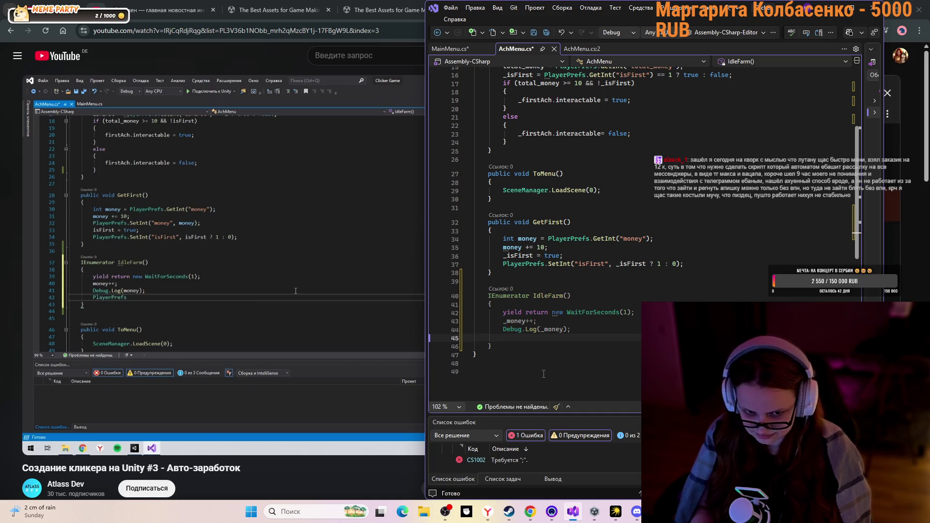
{"action": "left_click", "coordinate": [315, 264]}
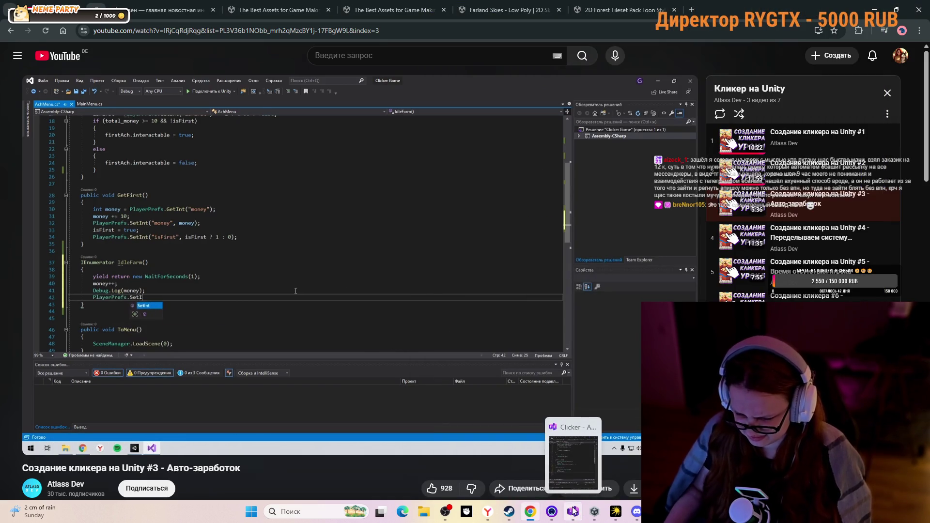
Play the tutorial to the 'PlayerPrefs.SetInt("money", money);' line, then return to Visual Studio
{"action": "left_click", "coordinate": [391, 254]}
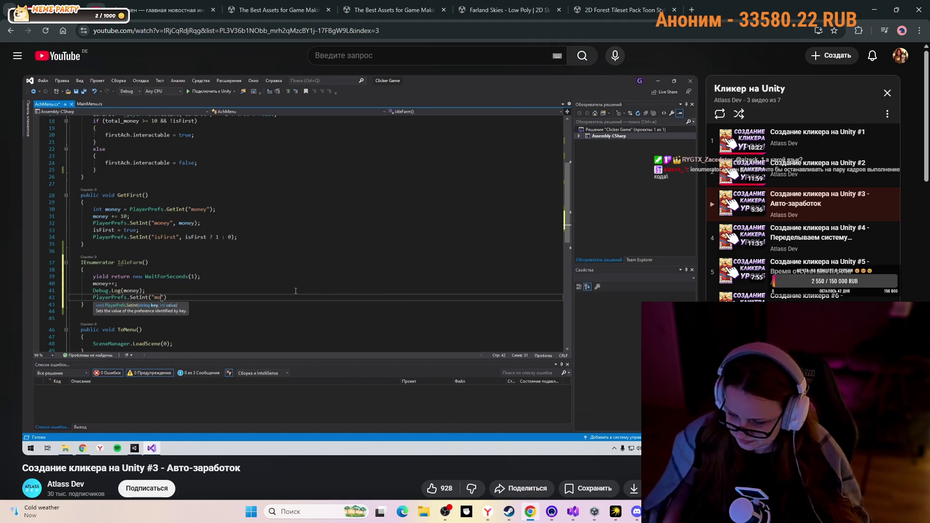
{"action": "left_click", "coordinate": [272, 209]}
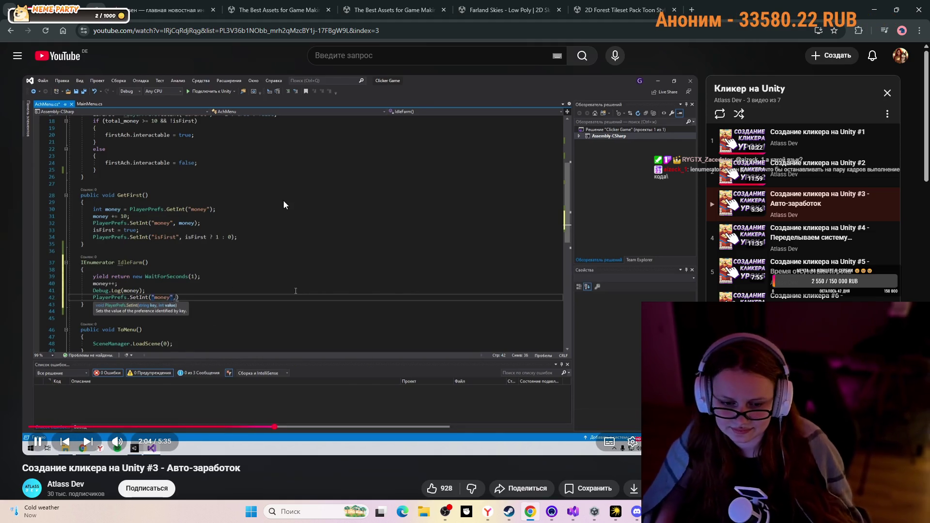
{"action": "left_click", "coordinate": [364, 235]}
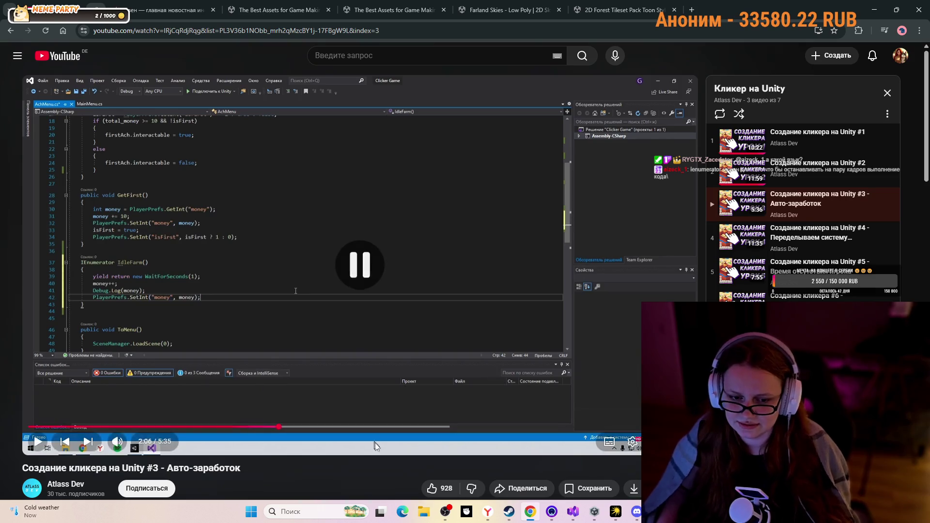
{"action": "left_click", "coordinate": [572, 511]}
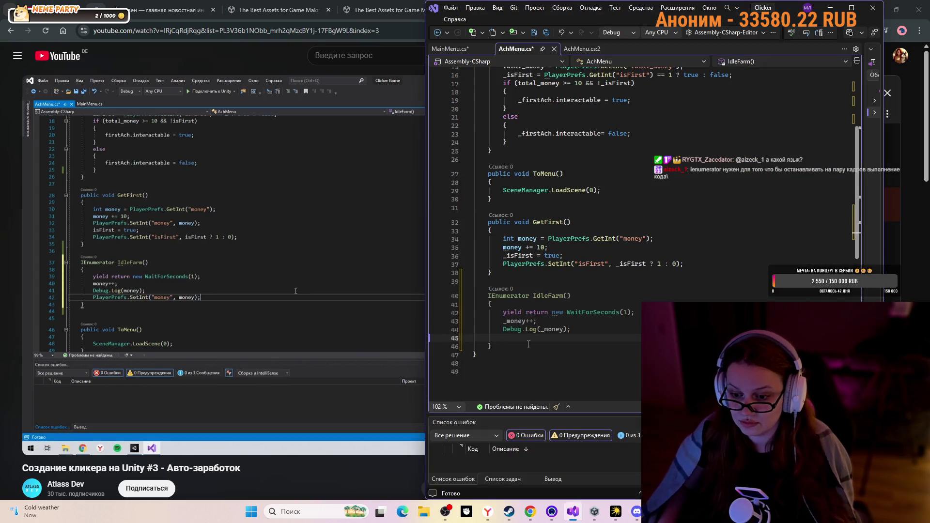
Type the PlayerPrefs.SetInt save call with "money" and _money on line 45
{"action": "type", "text": "Pl"}
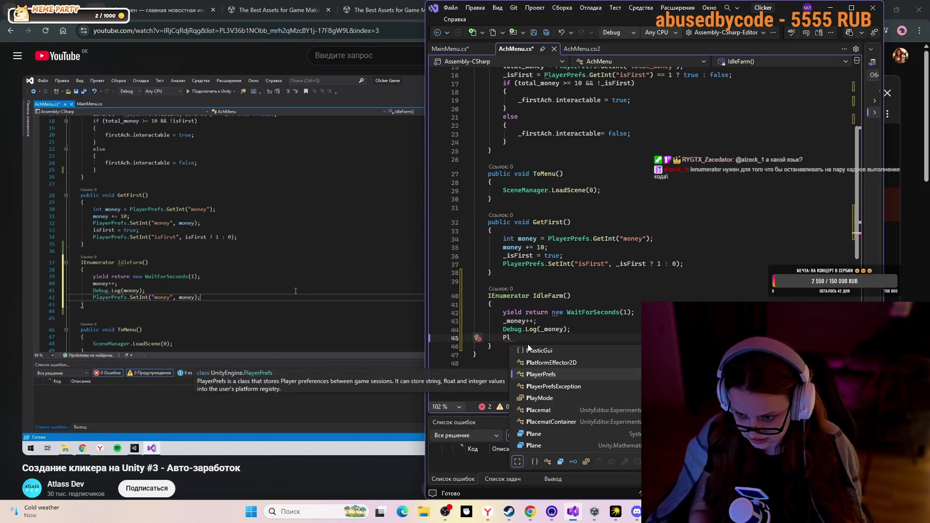
{"action": "key", "text": "Tab"}
{"action": "type", "text": "."}
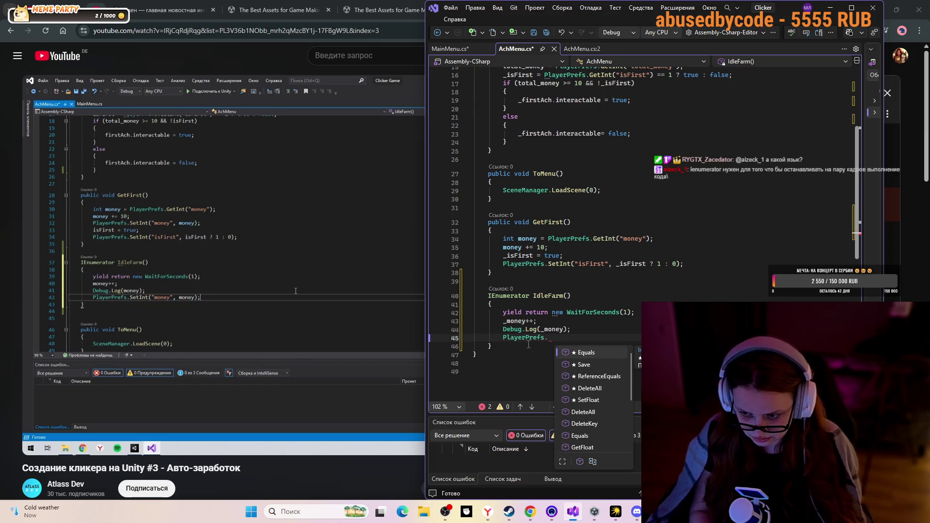
{"action": "type", "text": "Set"}
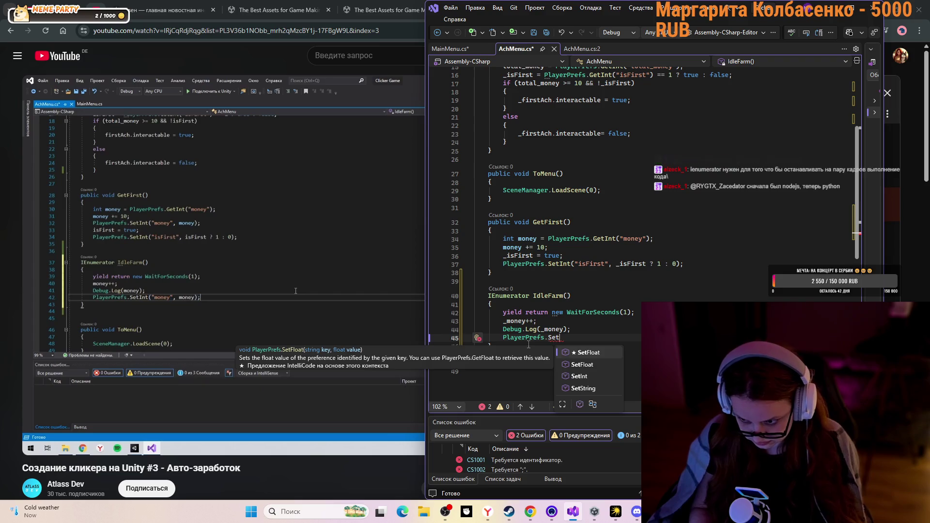
{"action": "key", "text": "Tab"}
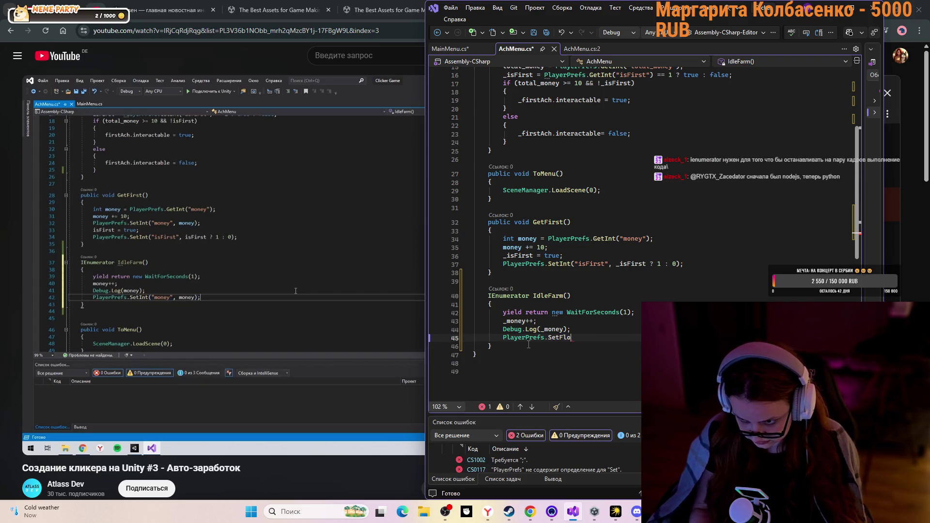
{"action": "type", "text": "Int"}
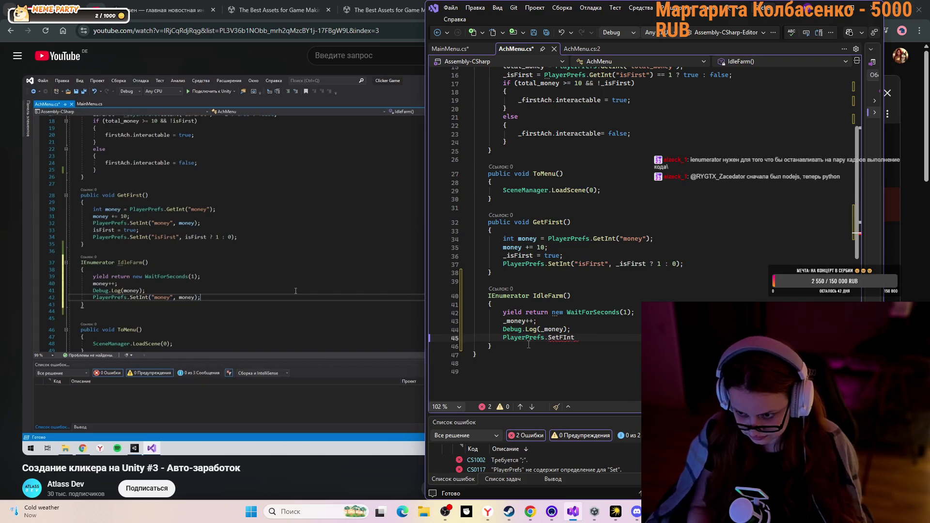
{"action": "key", "text": "BackSpace"}
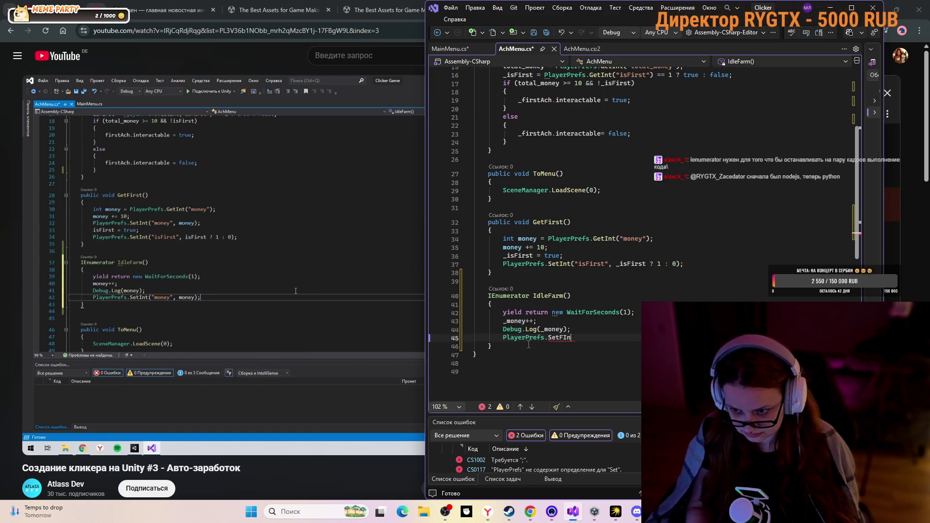
{"action": "type", "text": "Int"}
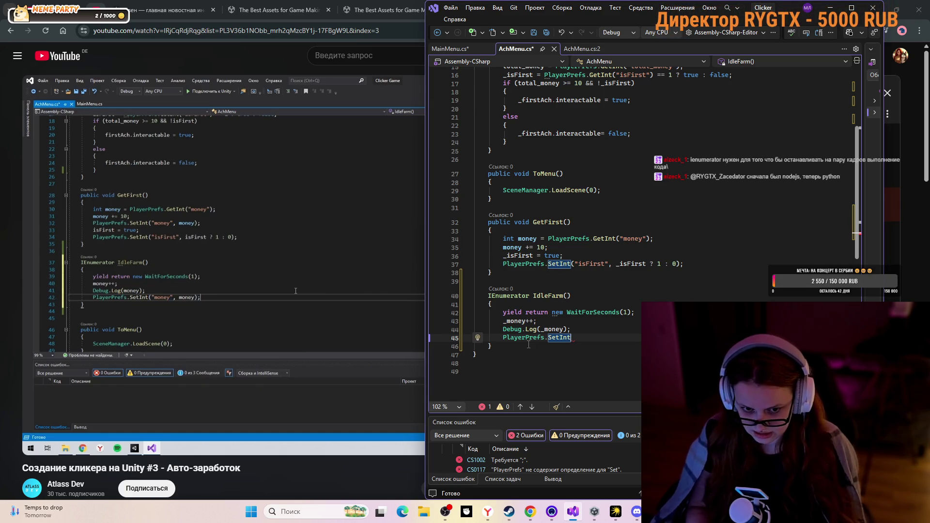
{"action": "type", "text": "(\""}
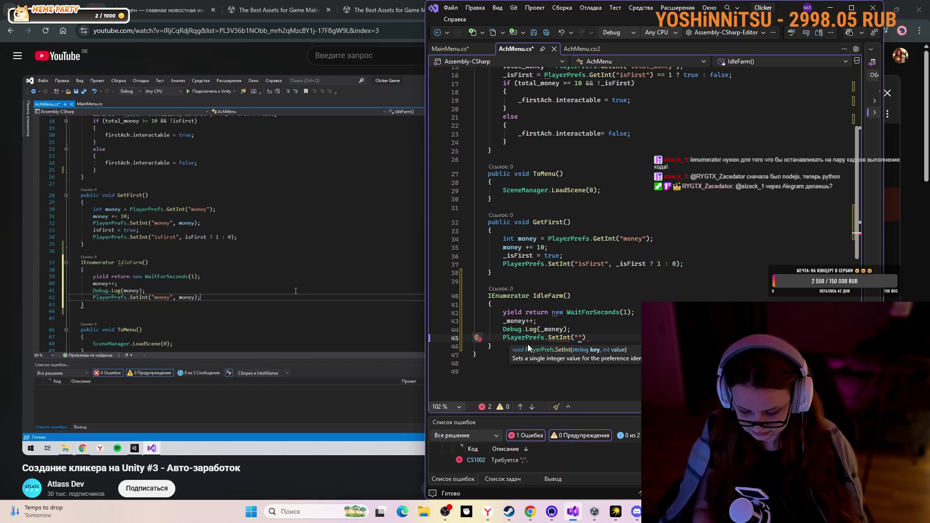
{"action": "type", "text": "money"}
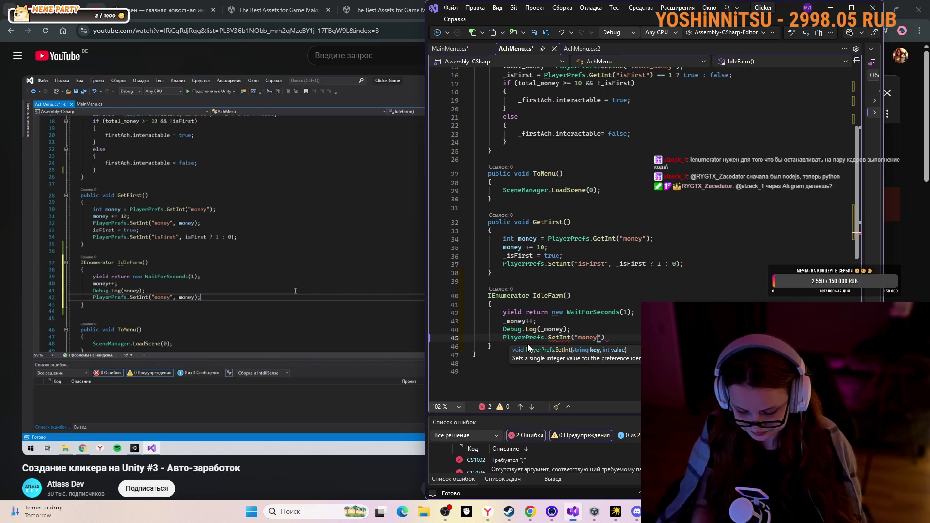
{"action": "type", "text": "\""}
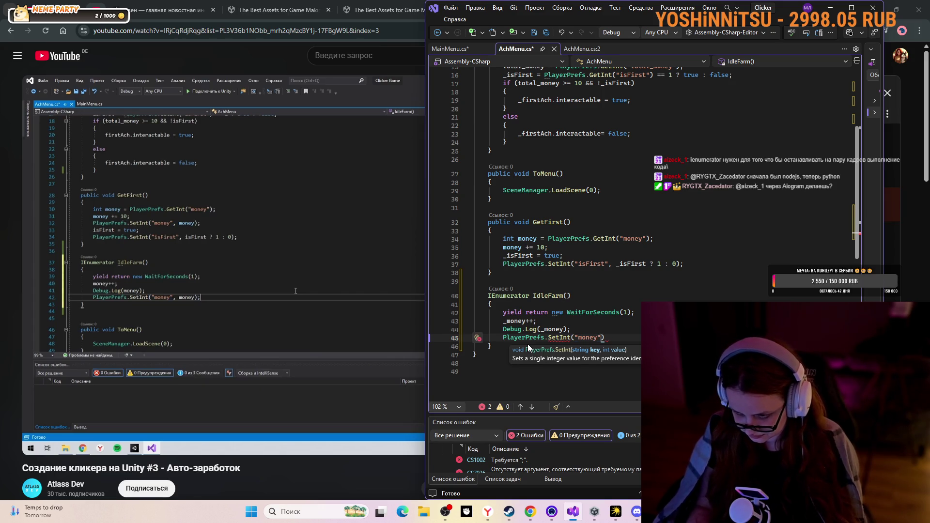
{"action": "type", "text": "); "}
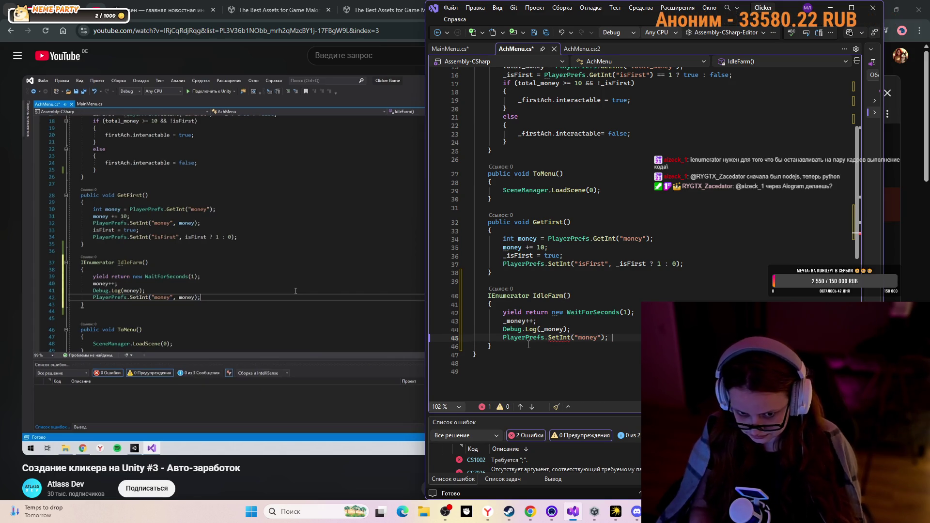
{"action": "type", "text": "_q"}
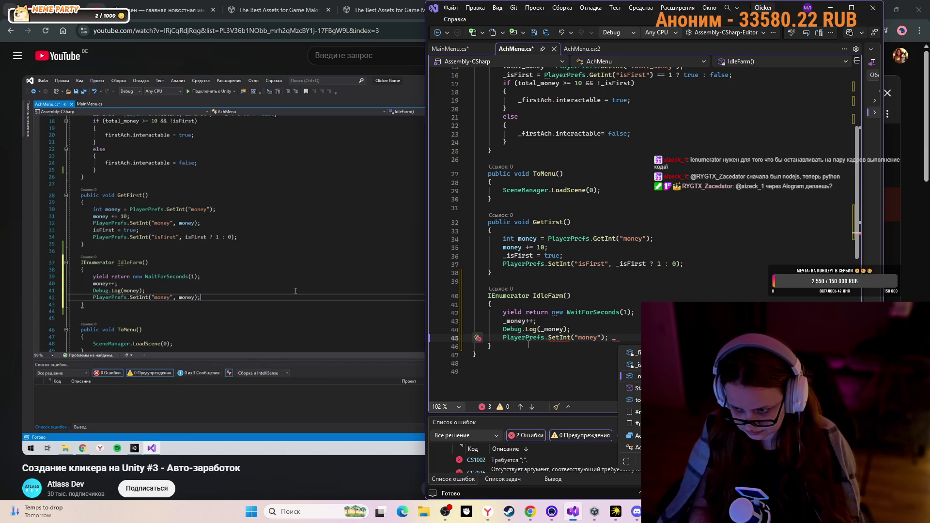
{"action": "key", "text": "Tab"}
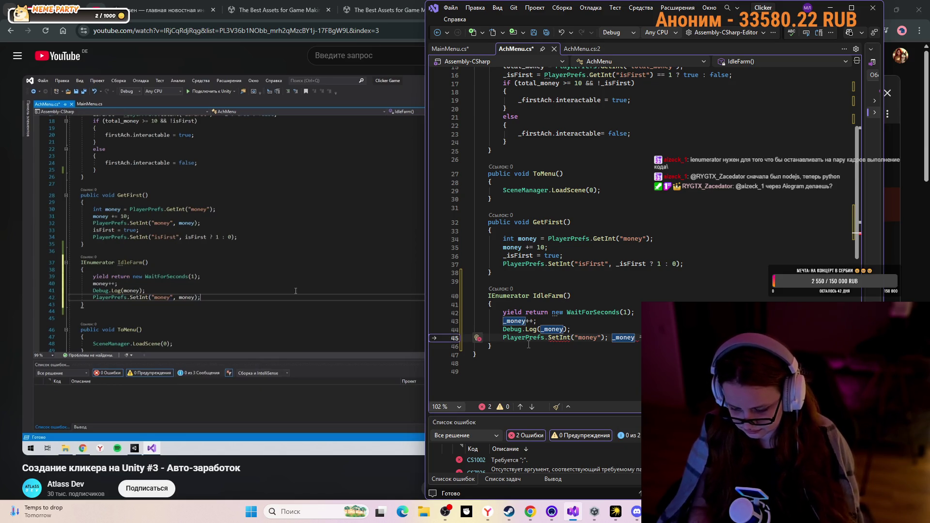
{"action": "type", "text": ")"}
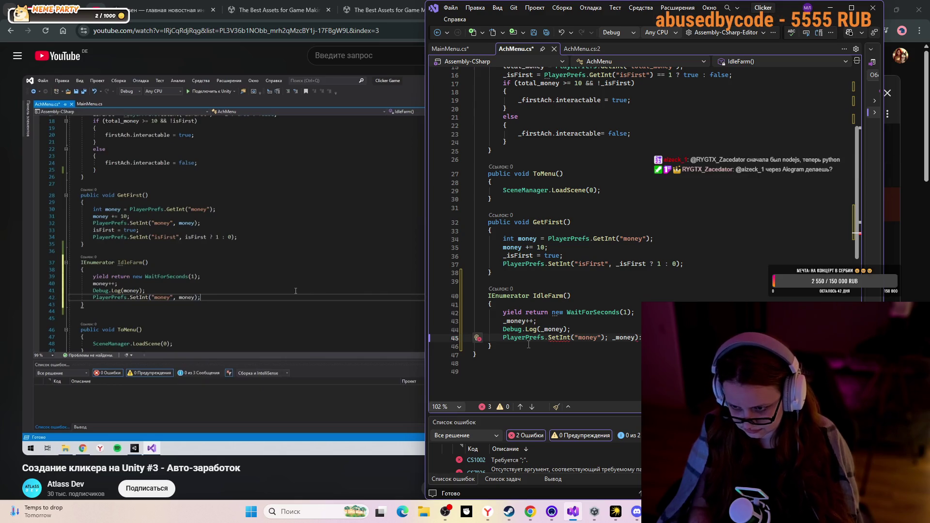
{"action": "type", "text": ";"}
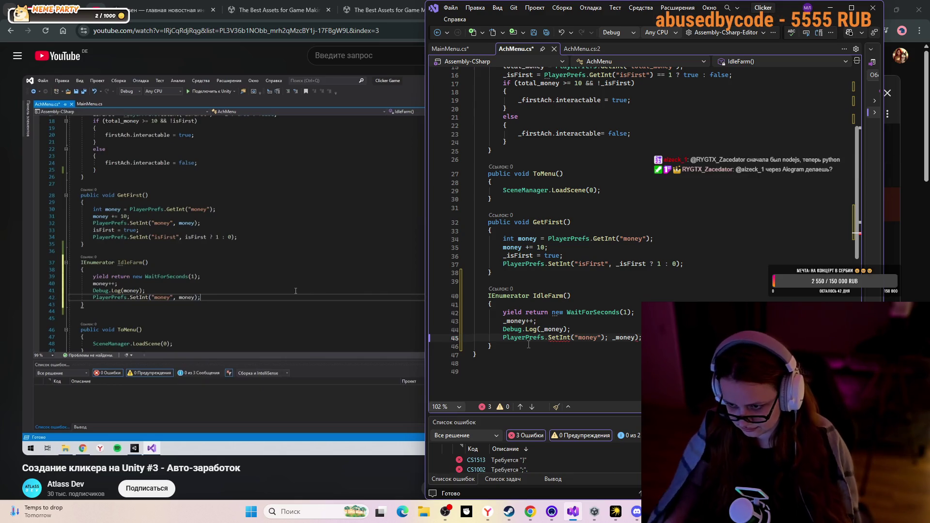
Fix the misplaced characters so it reads SetInt("money", _money);, then resume the tutorial
{"action": "left_click_drag", "start_coordinate": [599, 329], "coordinate": [636, 337]}
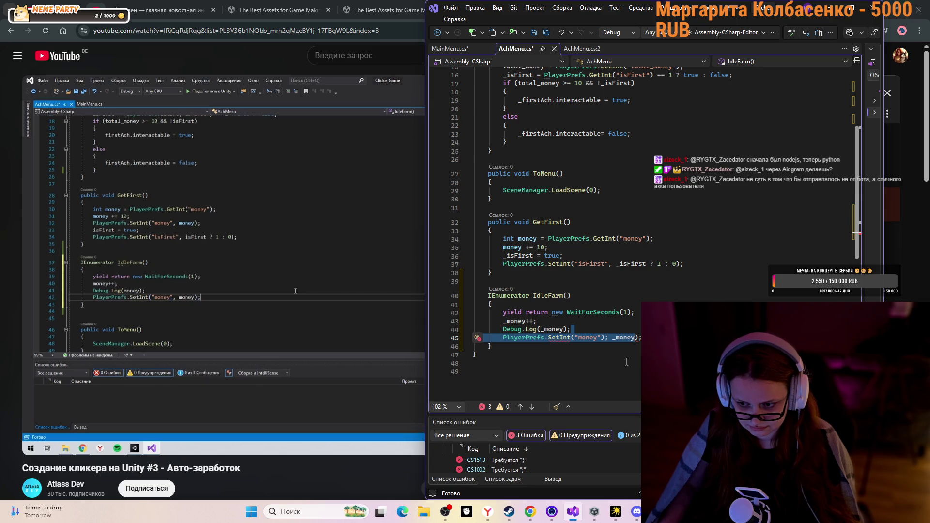
{"action": "left_click", "coordinate": [609, 337]}
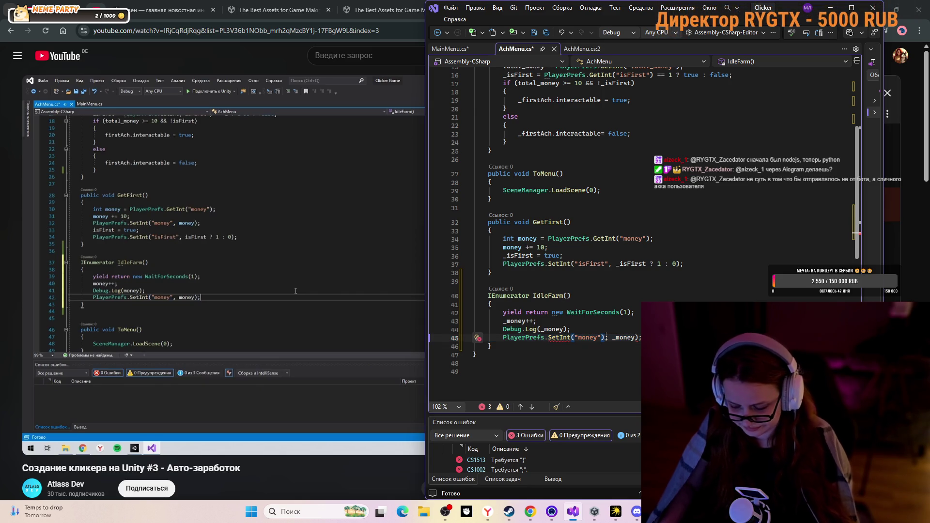
{"action": "key", "text": "BackSpace"}
{"action": "key", "text": "BackSpace"}
{"action": "key", "text": "Down"}
{"action": "key", "text": "Down"}
{"action": "key", "text": "Down"}
{"action": "left_click", "coordinate": [603, 337]}
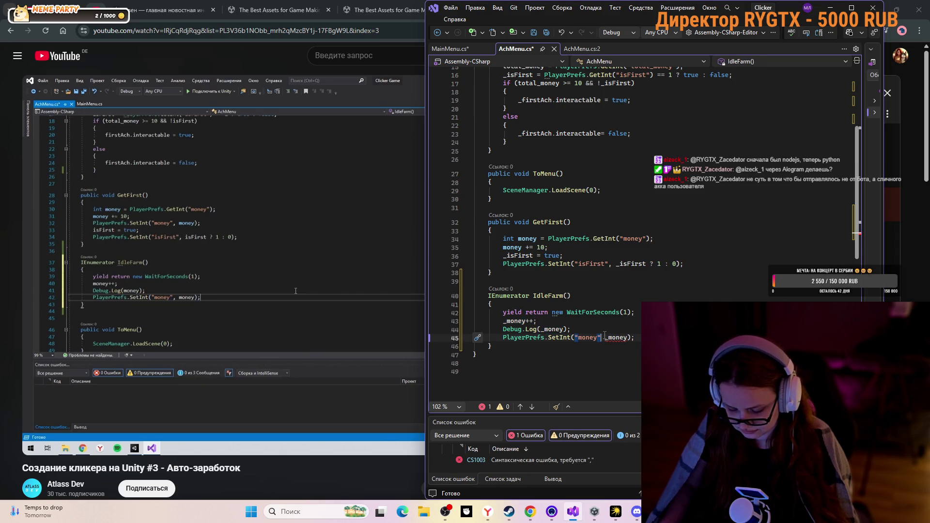
{"action": "type", "text": ","}
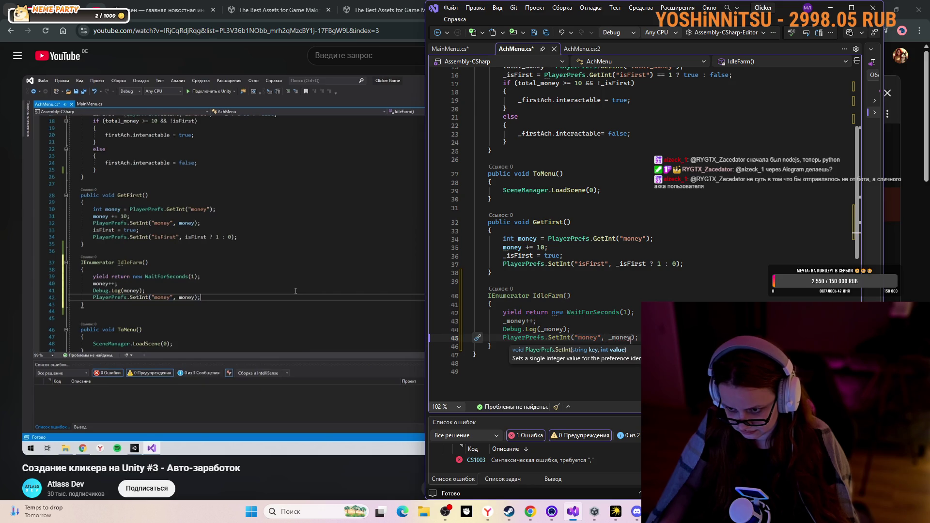
{"action": "left_click", "coordinate": [69, 307]}
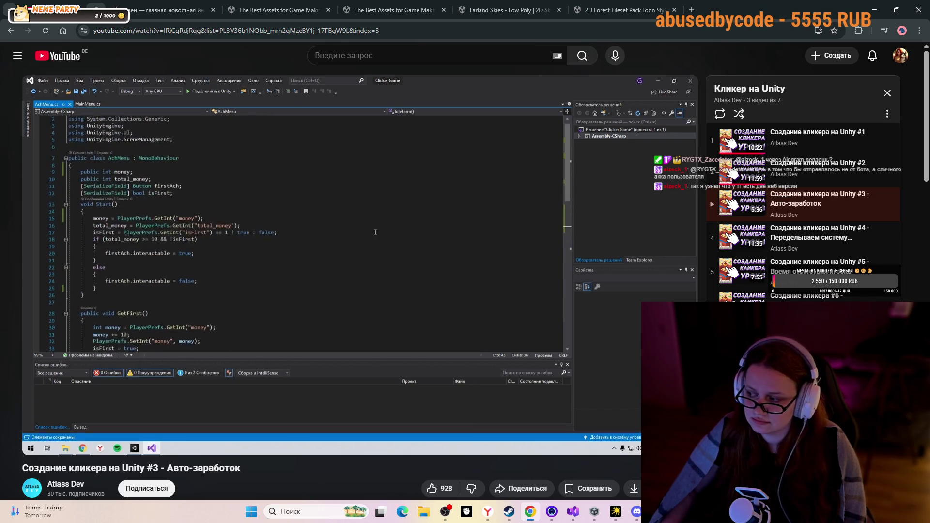
Pause the tutorial at StartCoroutine(IdleFarm()) and open a new line below the save call
{"action": "key", "text": "space"}
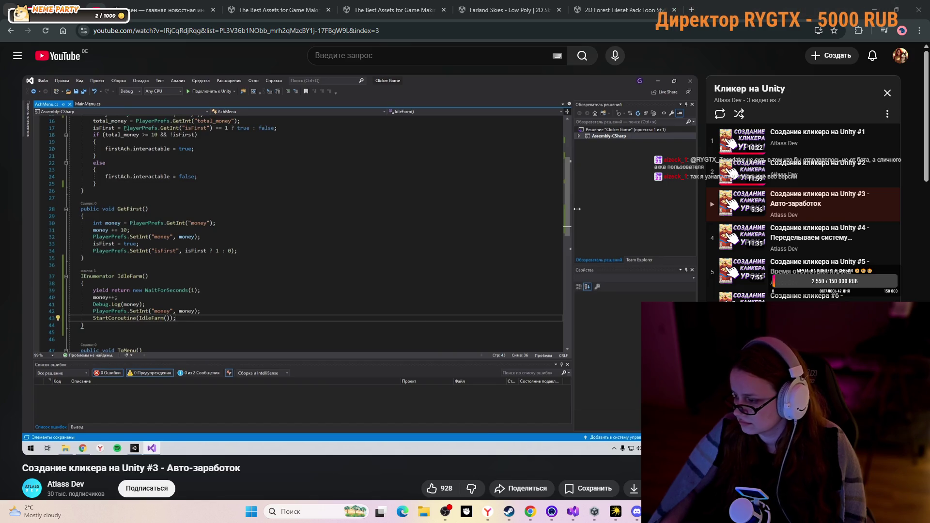
{"action": "left_click", "coordinate": [575, 512]}
{"action": "key", "text": "Return"}
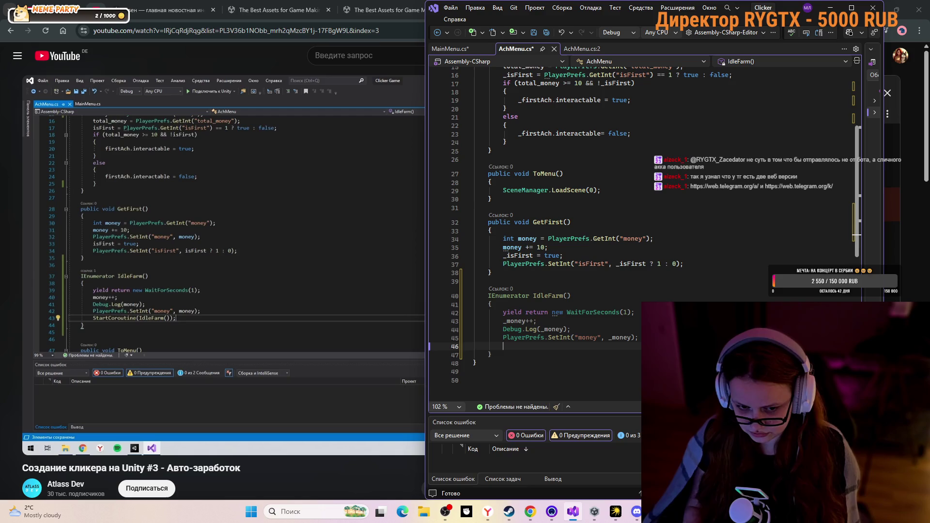
End the IdleFarm coroutine with StartCoroutine(IdleFarm()); and bring the tutorial video back to play
{"action": "type", "text": "St"}
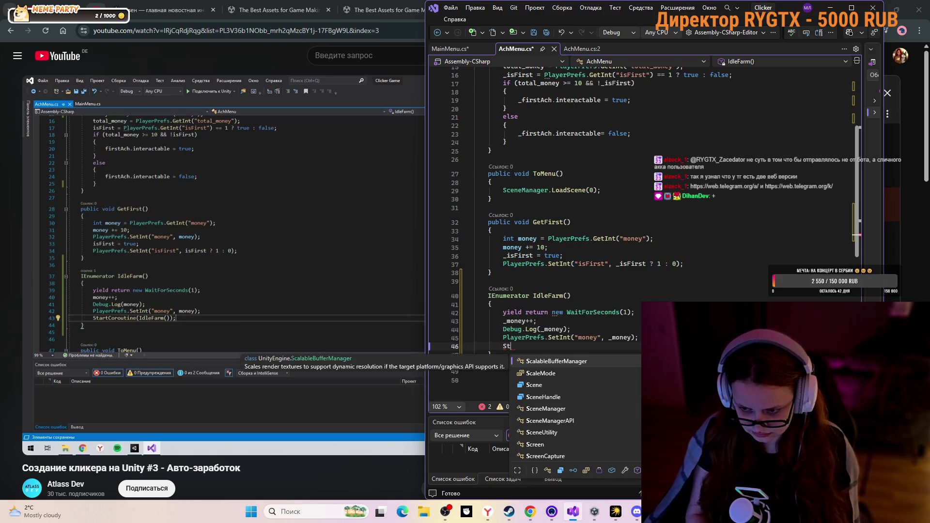
{"action": "type", "text": "ar();"}
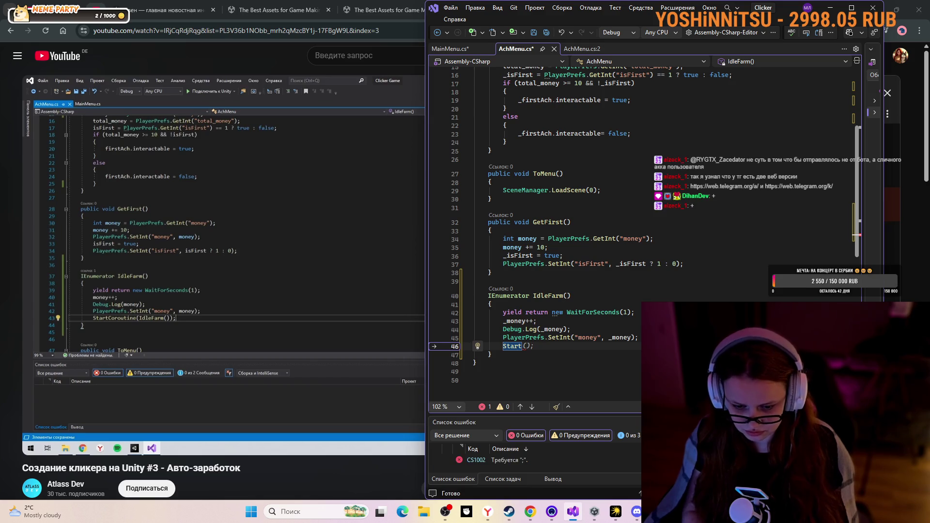
{"action": "type", "text": "C"}
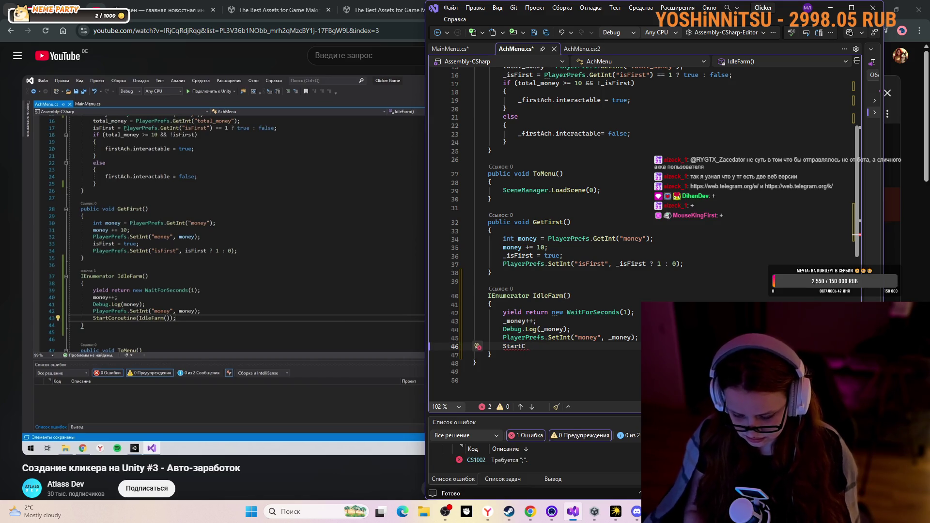
{"action": "type", "text": "orou"}
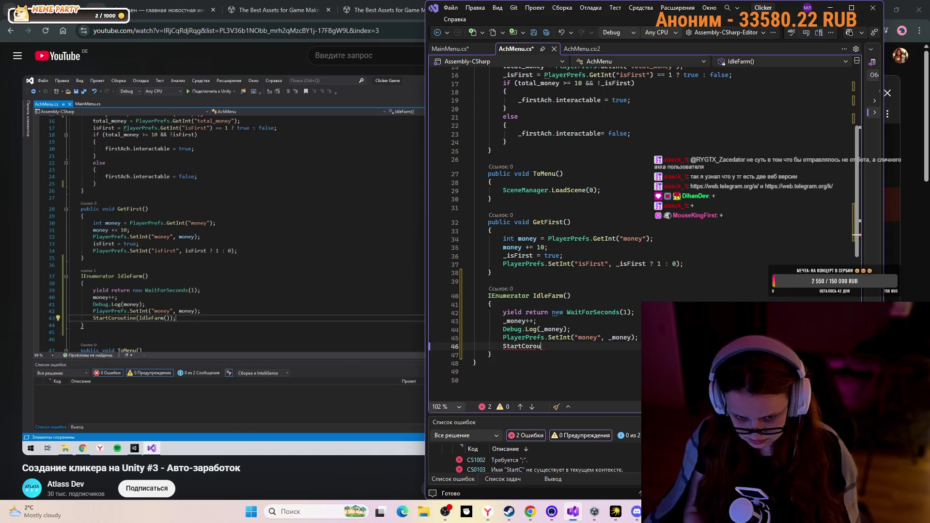
{"action": "type", "text": "t"}
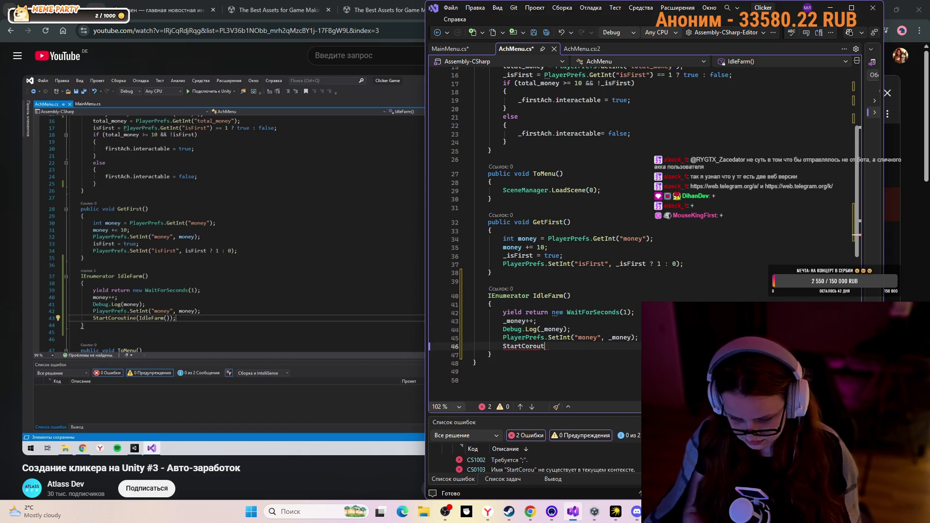
{"action": "type", "text": "ine"}
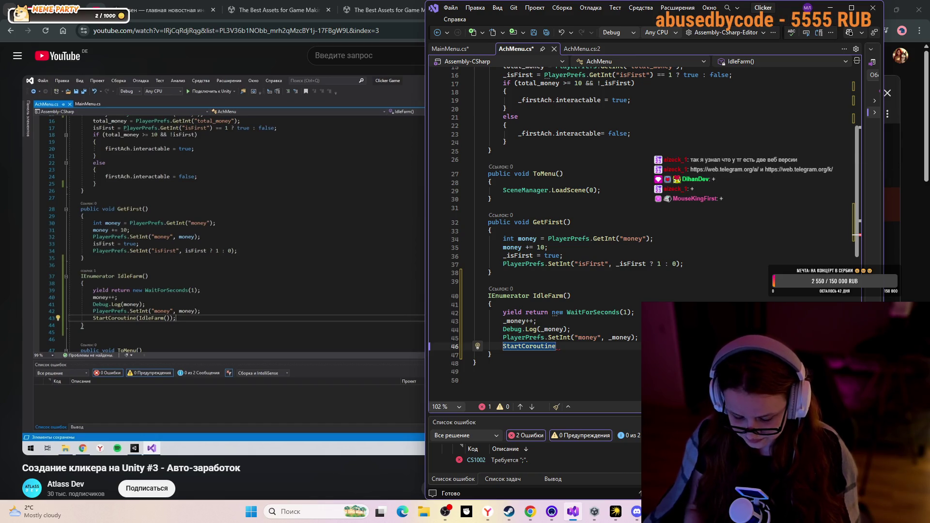
{"action": "type", "text": "("}
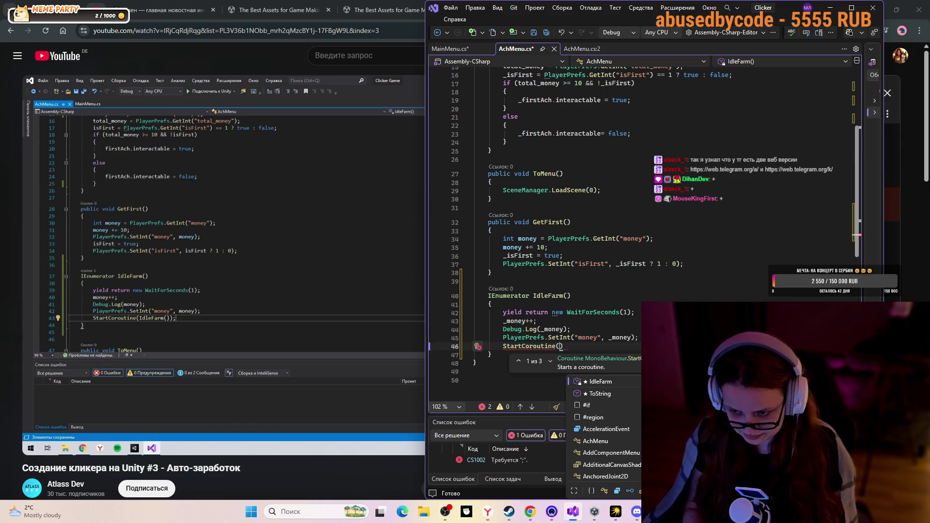
{"action": "type", "text": "Idle"}
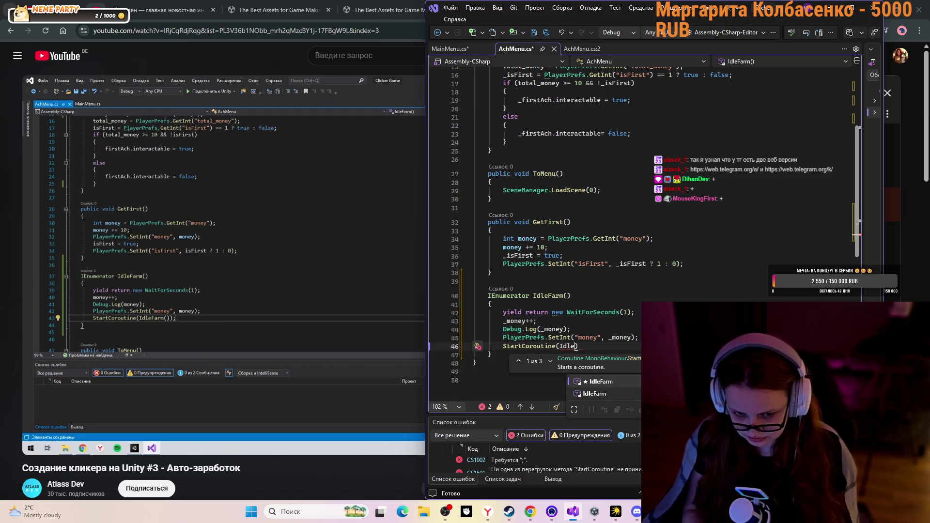
{"action": "type", "text": "Far"}
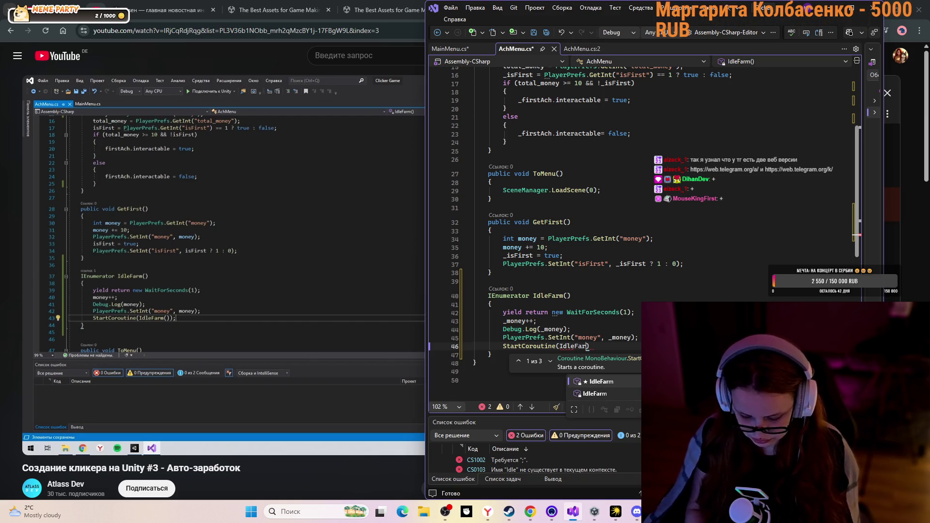
{"action": "type", "text": "m"}
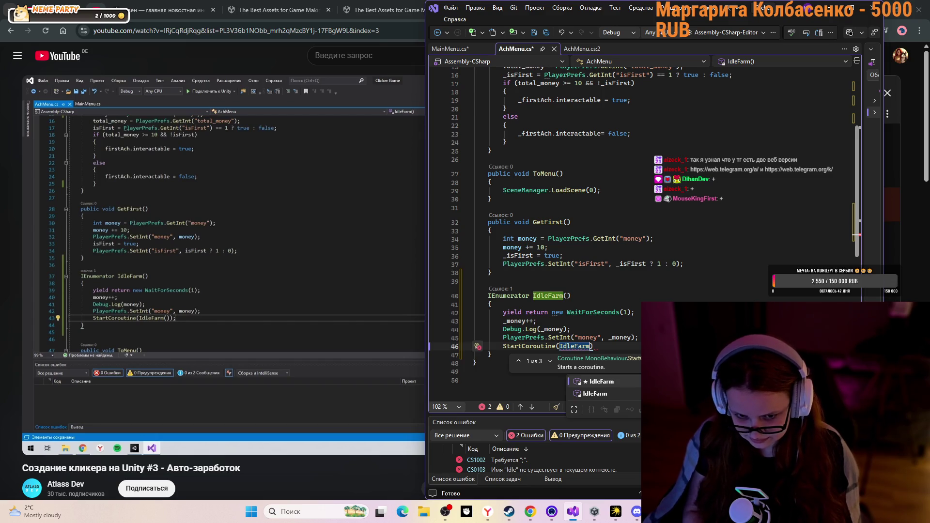
{"action": "type", "text": "()"}
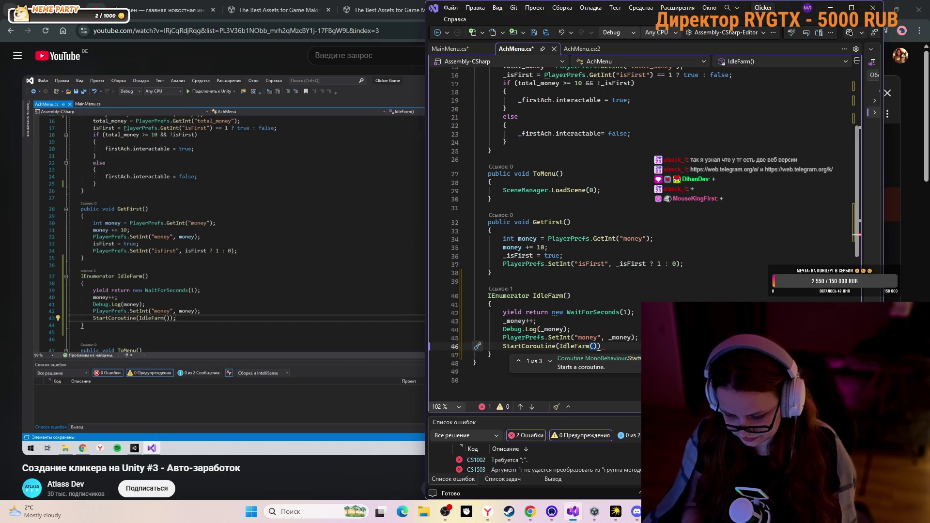
{"action": "type", "text": ")"}
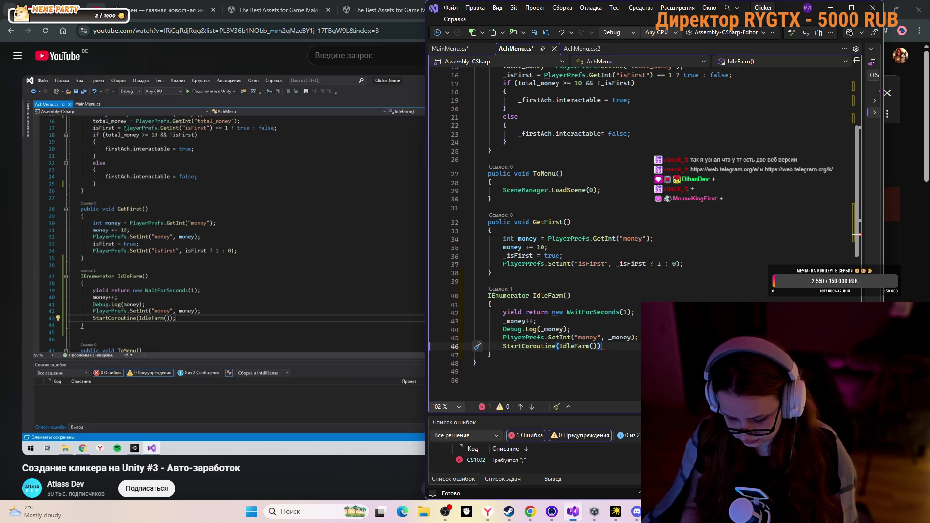
{"action": "type", "text": ";"}
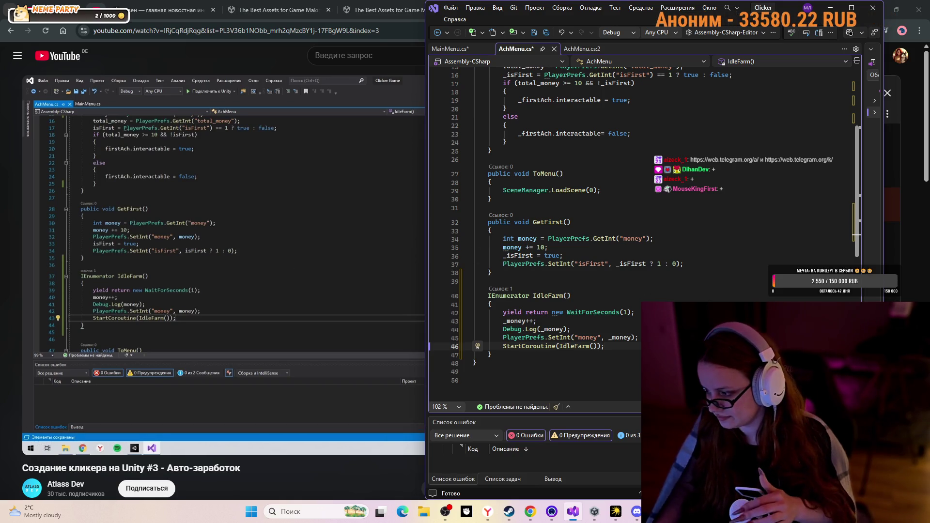
{"action": "left_click", "coordinate": [378, 324]}
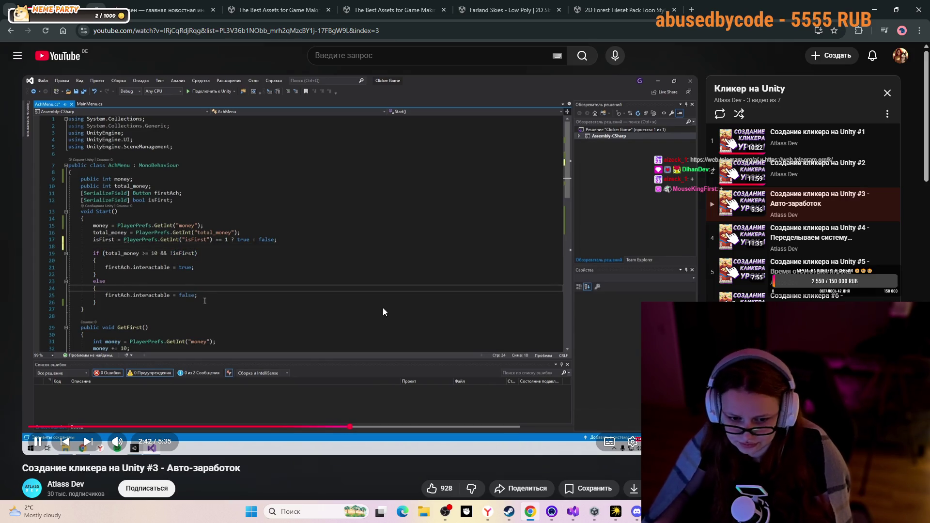
Play and pause the tutorial to 2:52 to read the Start() change, then return to Visual Studio
{"action": "left_click", "coordinate": [382, 336]}
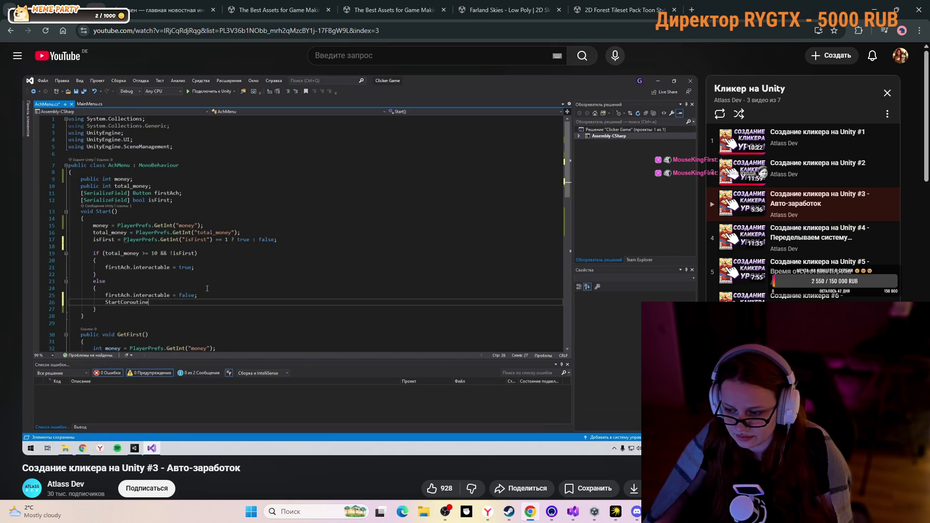
{"action": "left_click", "coordinate": [379, 337]}
{"action": "left_click", "coordinate": [379, 338]}
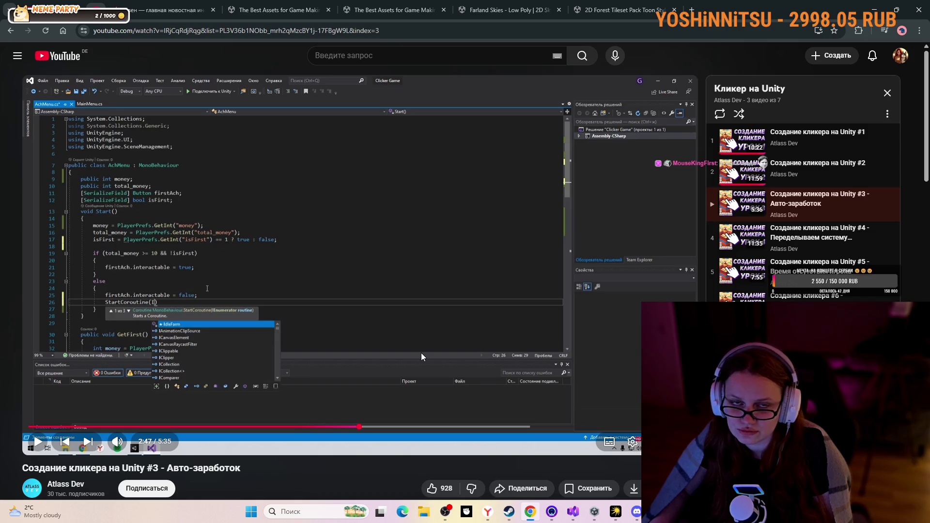
{"action": "left_click", "coordinate": [408, 233]}
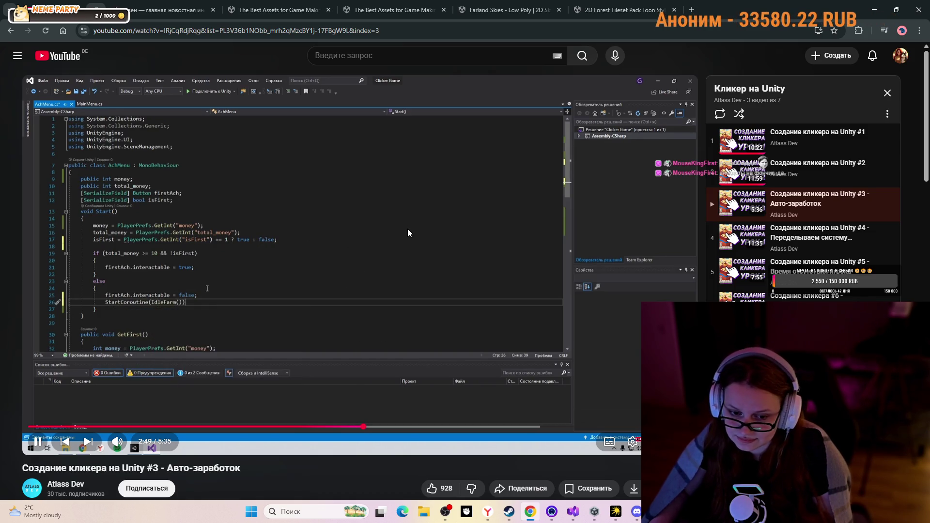
{"action": "left_click", "coordinate": [407, 229]}
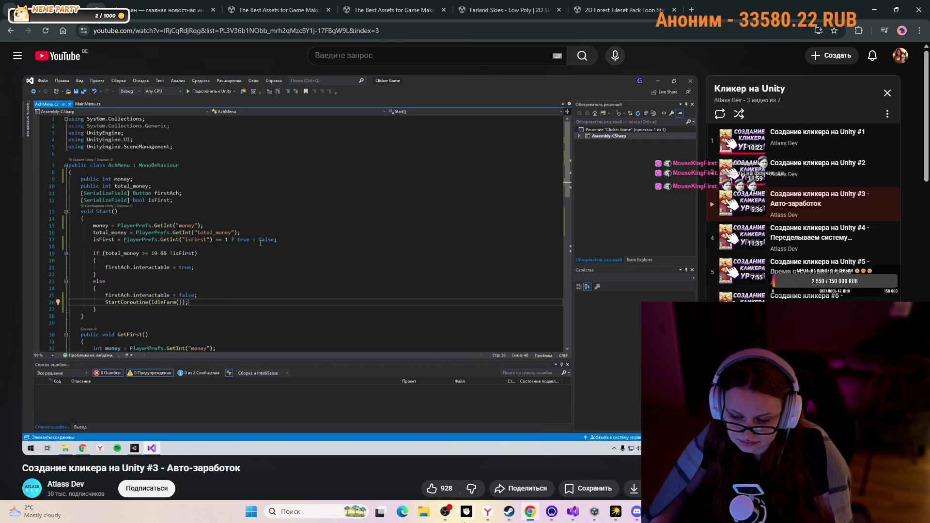
{"action": "left_click", "coordinate": [571, 513]}
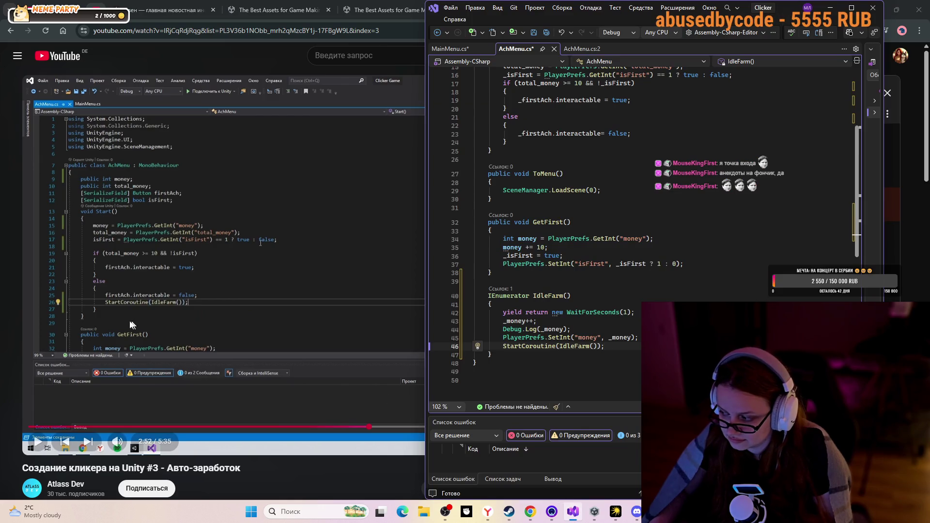
Add StartCoroutine(IdleFarm()); on a new line after _firstAch.interactable = false in Start()'s else branch
{"action": "scroll", "coordinate": [553, 327], "scroll_direction": "up", "scroll_amount": 3}
{"action": "scroll", "coordinate": [553, 328], "scroll_direction": "up", "scroll_amount": 2}
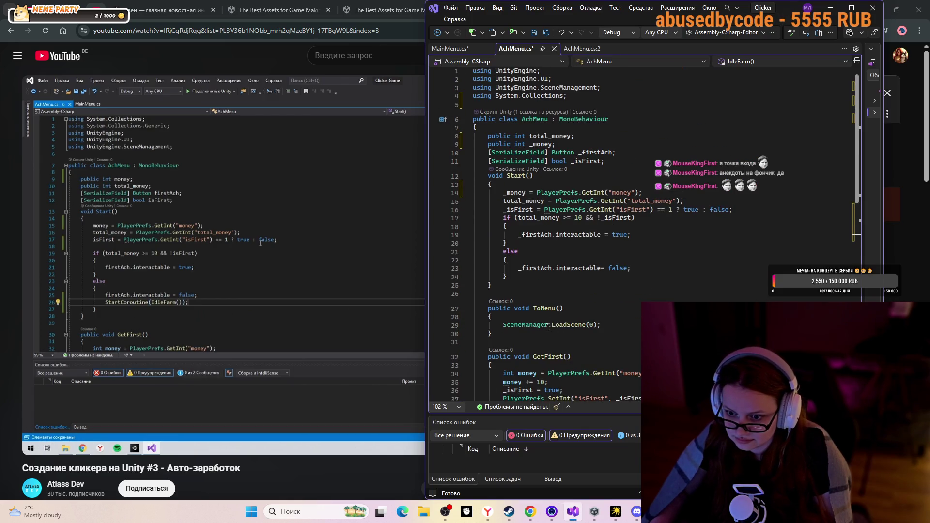
{"action": "left_click", "coordinate": [664, 269]}
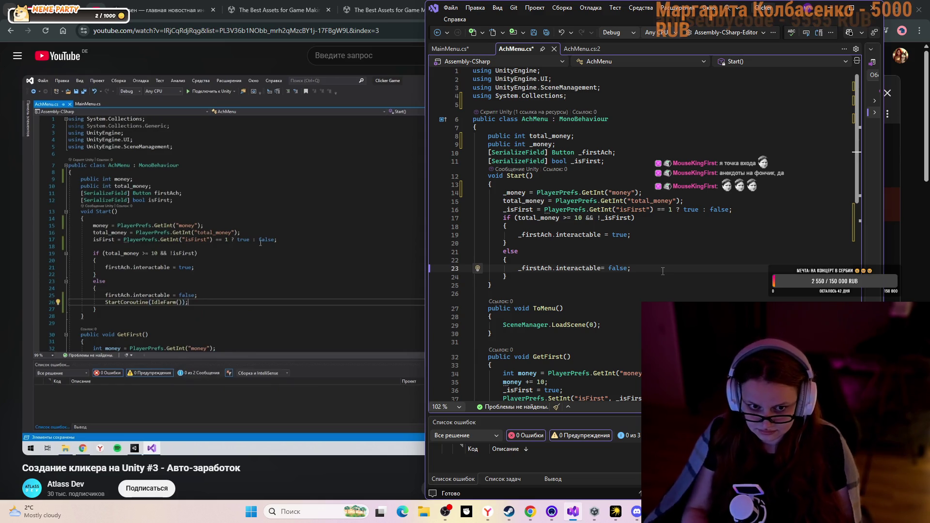
{"action": "key", "text": "Return"}
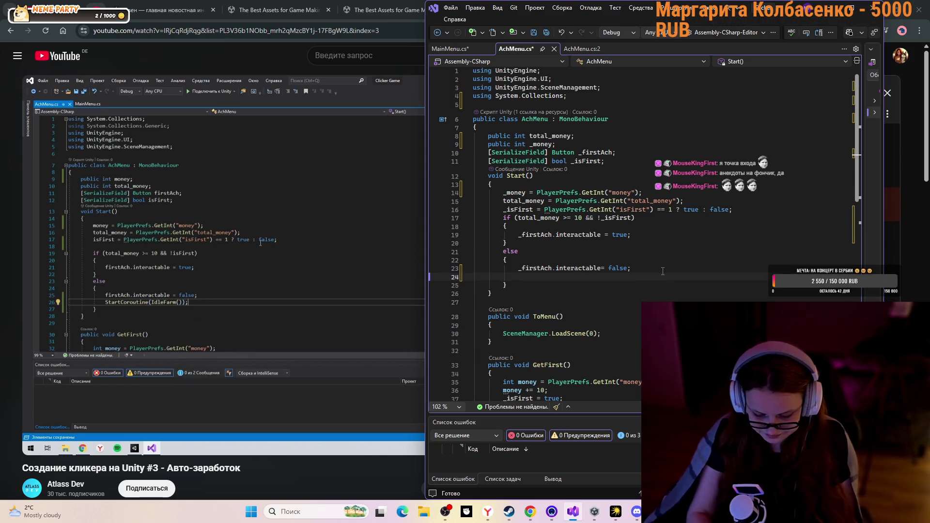
{"action": "type", "text": "Star"}
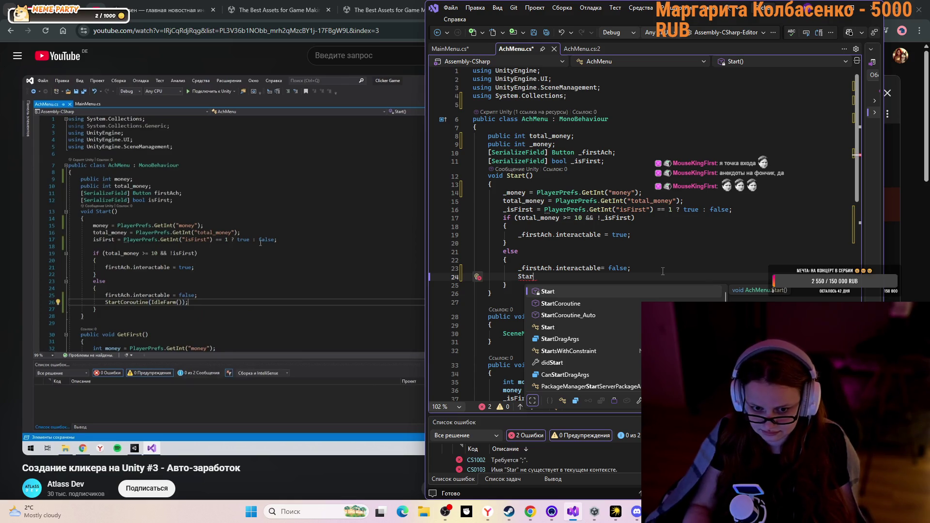
{"action": "key", "text": "Down"}
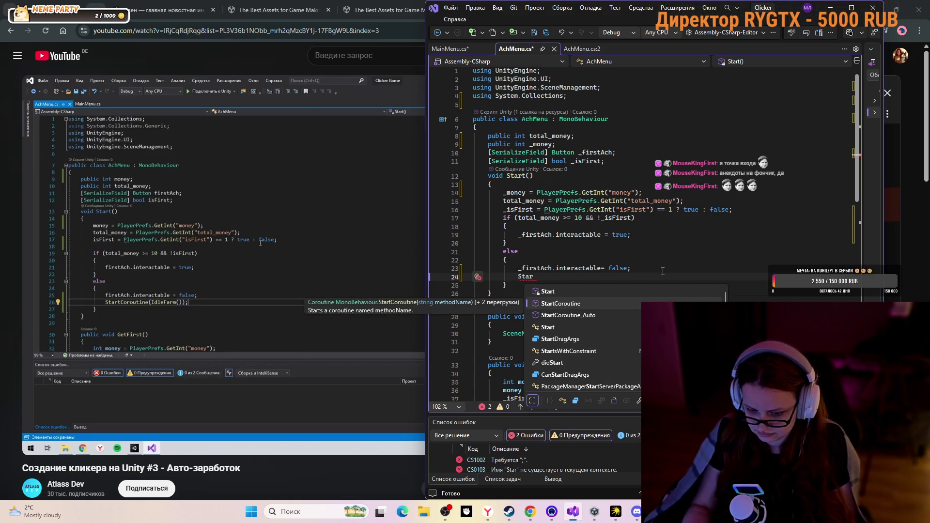
{"action": "key", "text": "Tab"}
{"action": "type", "text": "("}
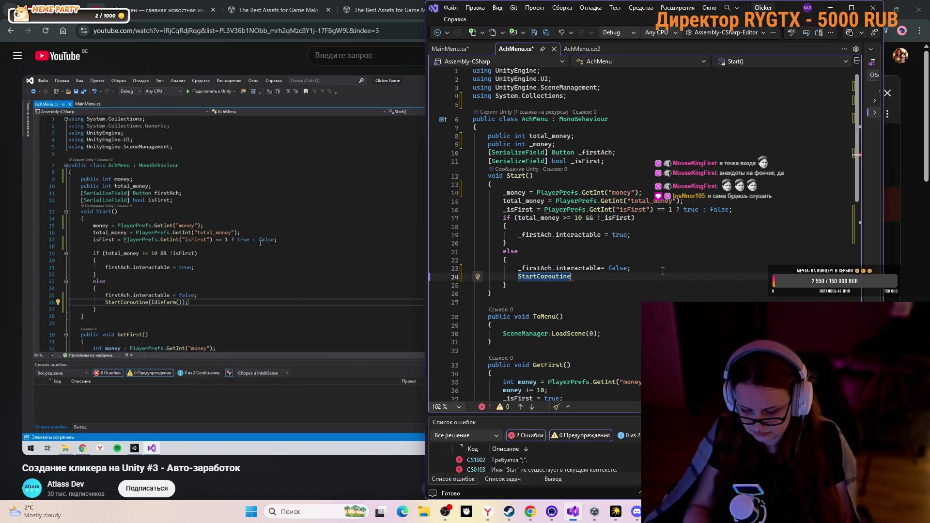
{"action": "type", "text": "Idle"}
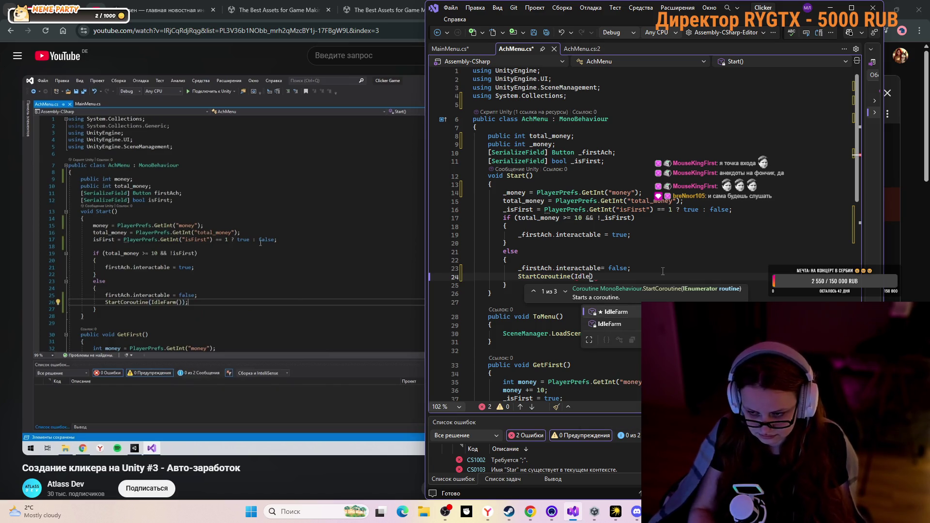
{"action": "key", "text": "Tab"}
{"action": "type", "text": "();"}
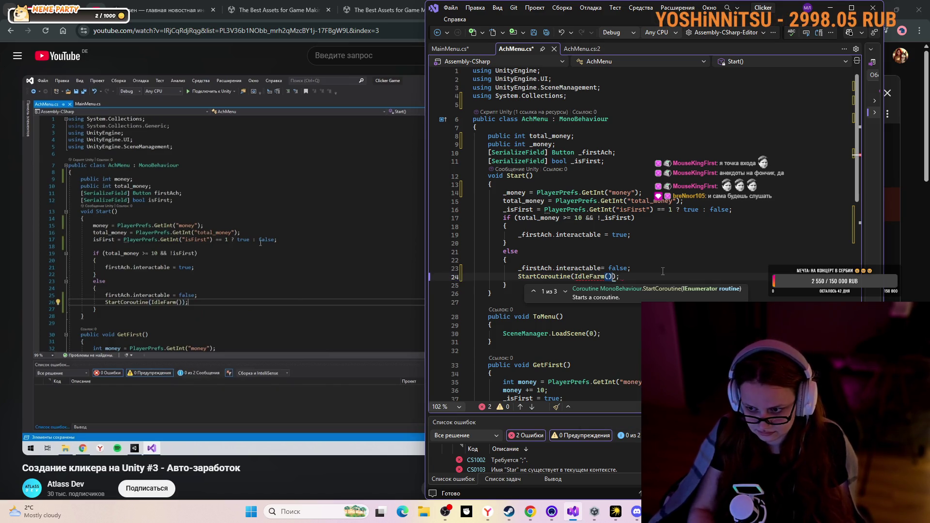
{"action": "key", "text": "BackSpace"}
{"action": "key", "text": "BackSpace"}
{"action": "type", "text": ");"}
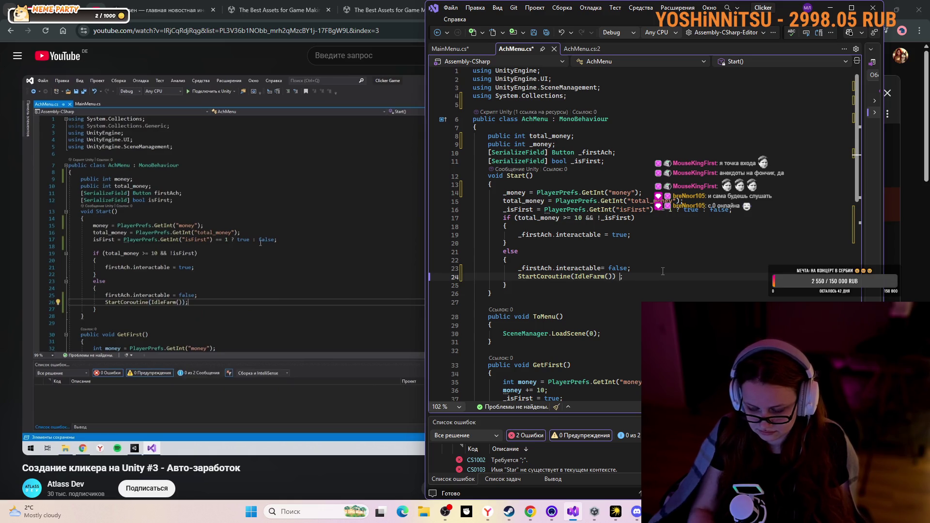
{"action": "key", "text": "Down"}
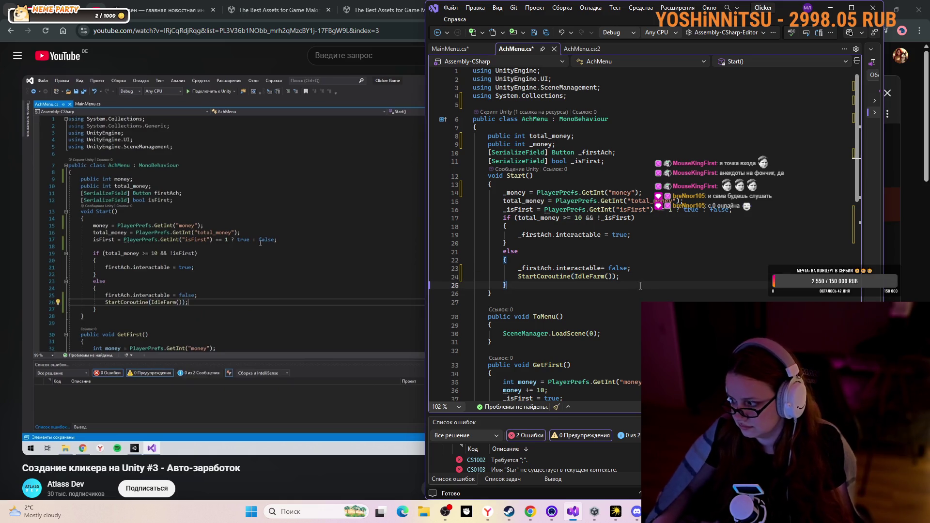
{"action": "mouse_move", "coordinate": [192, 277]}
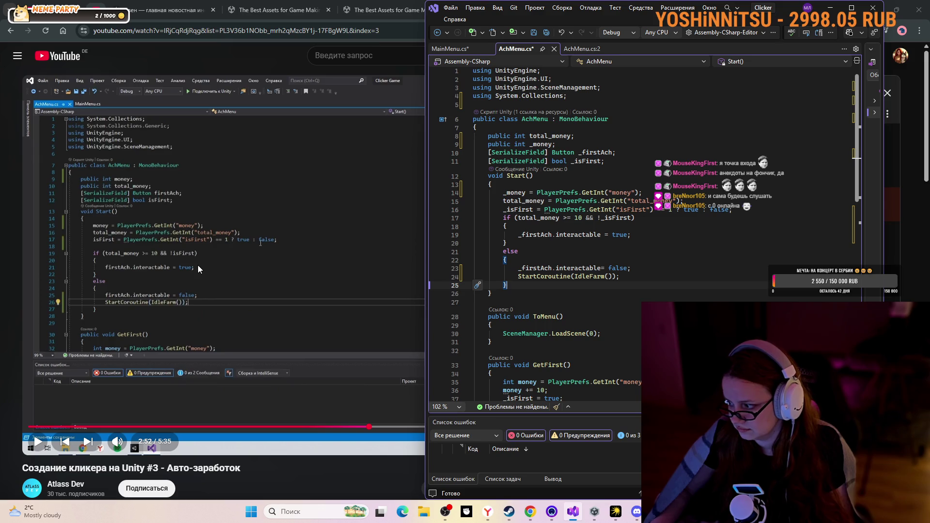
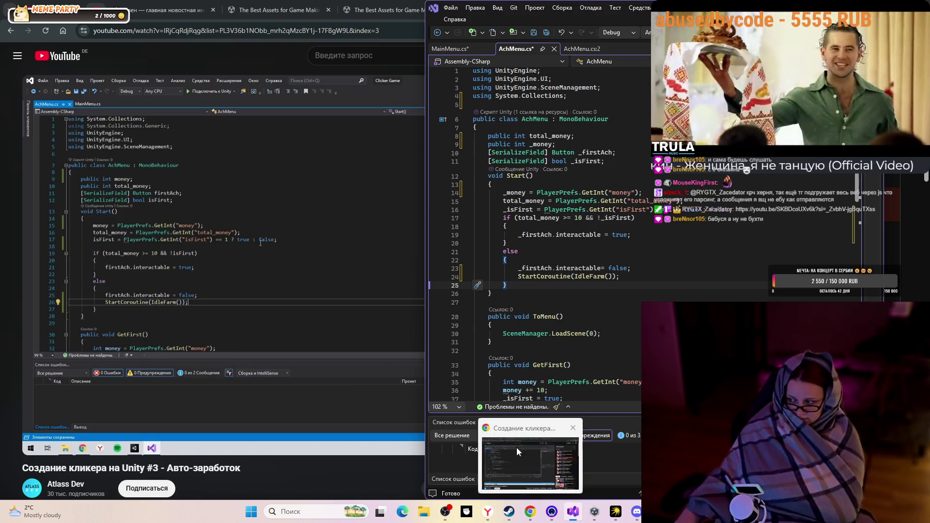
Play the tutorial on to 3:24, pausing on the AchMenu Start code, then switch to Unity
{"action": "mouse_move", "coordinate": [315, 222]}
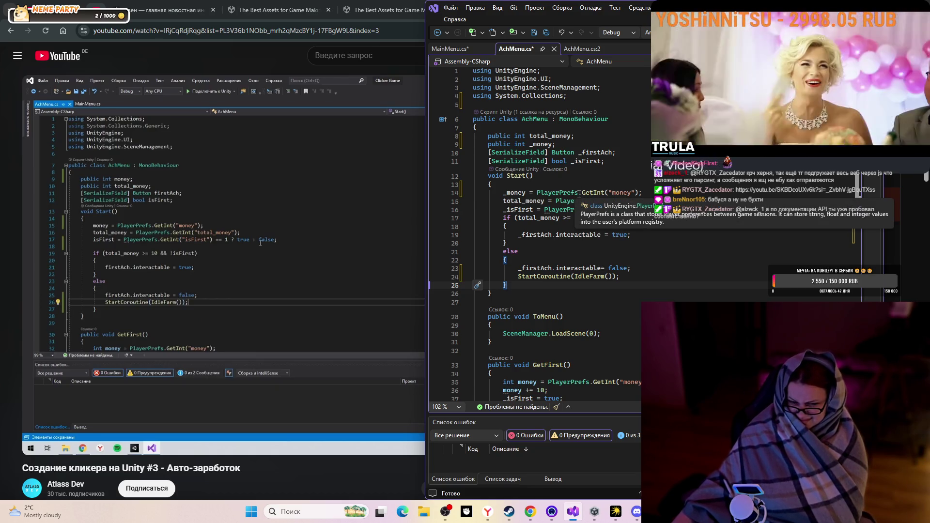
{"action": "left_click", "coordinate": [333, 229]}
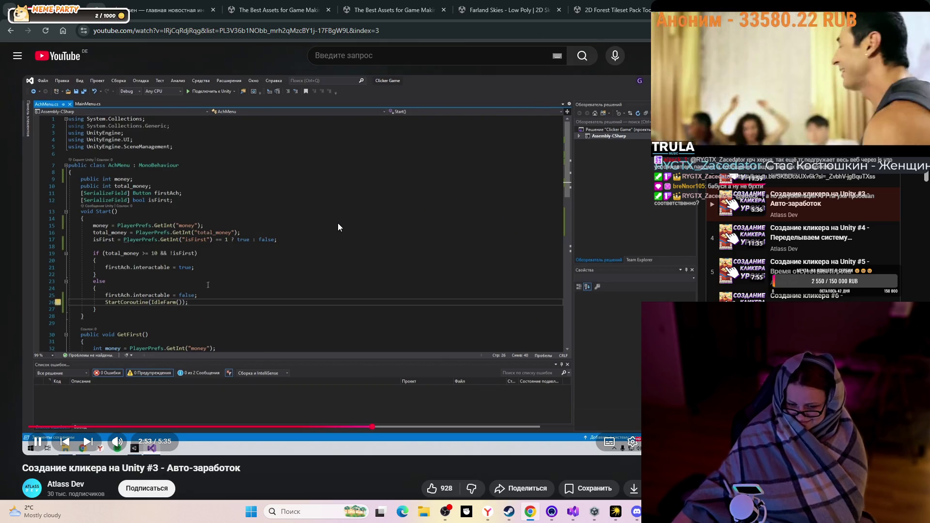
{"action": "left_click", "coordinate": [339, 220]}
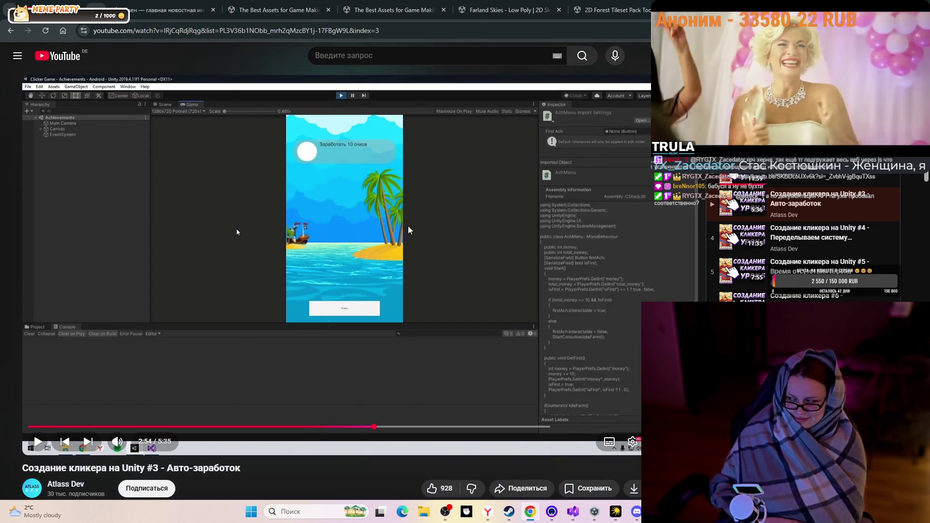
{"action": "left_click", "coordinate": [447, 285]}
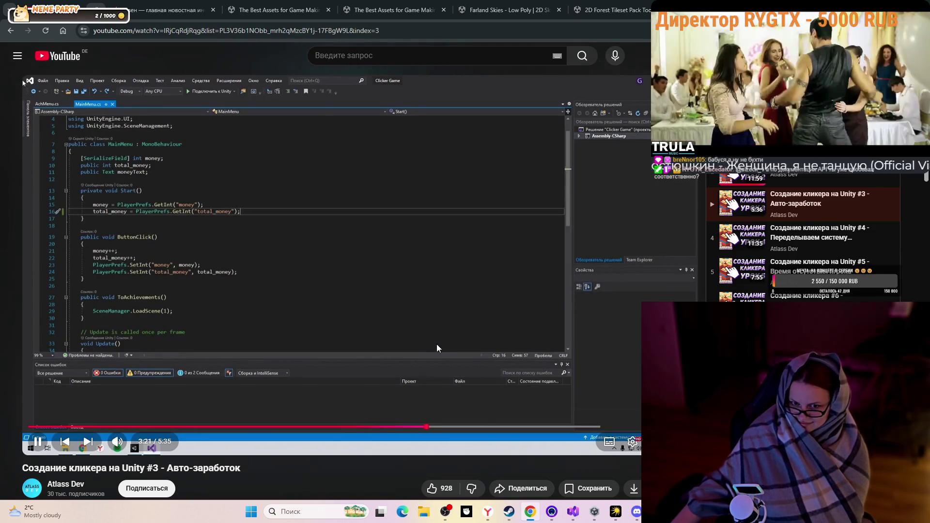
{"action": "left_click", "coordinate": [435, 339]}
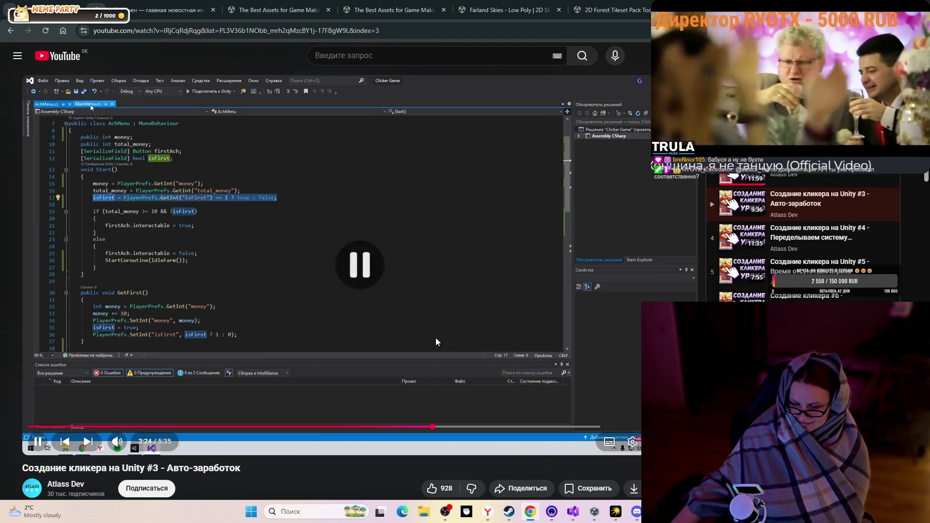
{"action": "key", "text": "alt+Tab"}
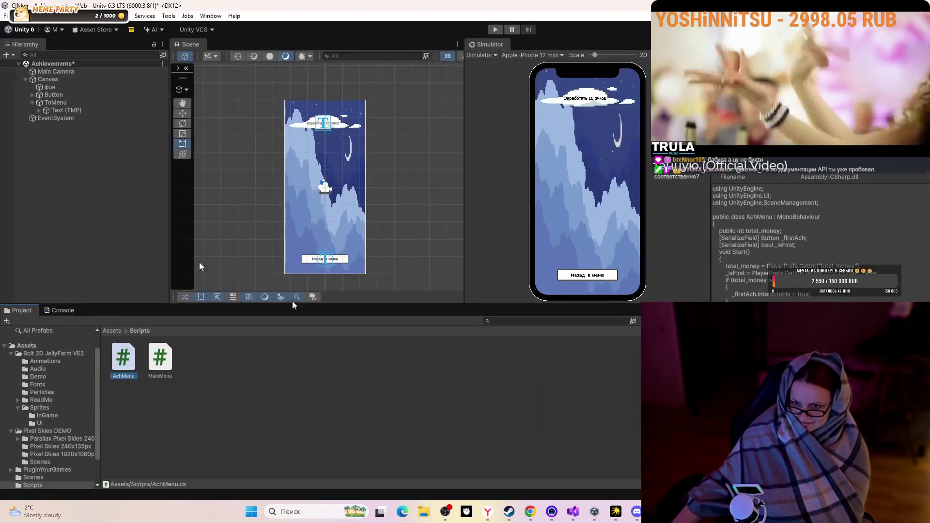
Run the game in play mode and return from Achievements to the main Game screen
{"action": "left_click", "coordinate": [479, 117]}
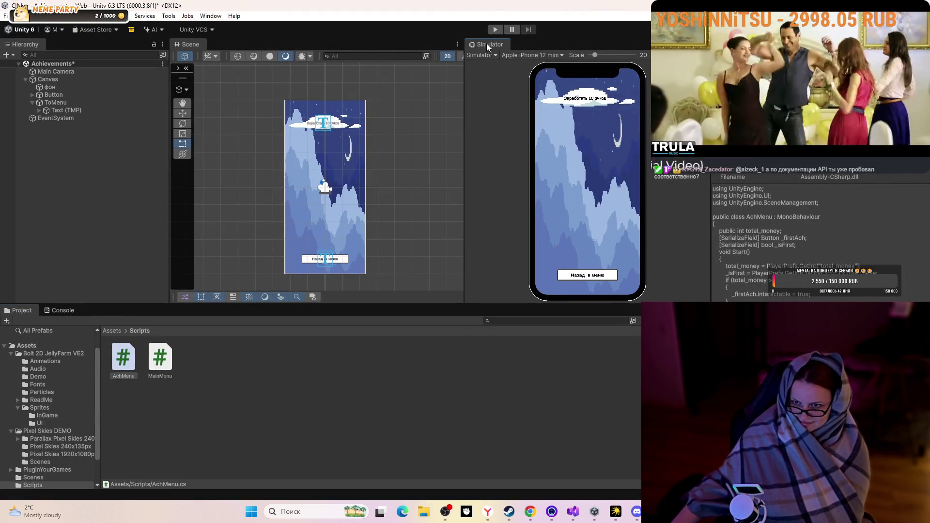
{"action": "left_click", "coordinate": [495, 29]}
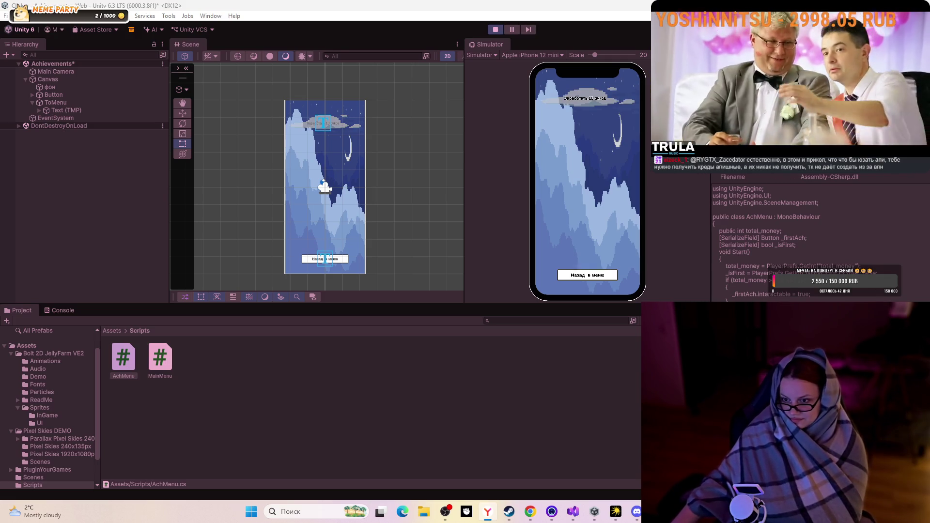
{"action": "left_click", "coordinate": [570, 273]}
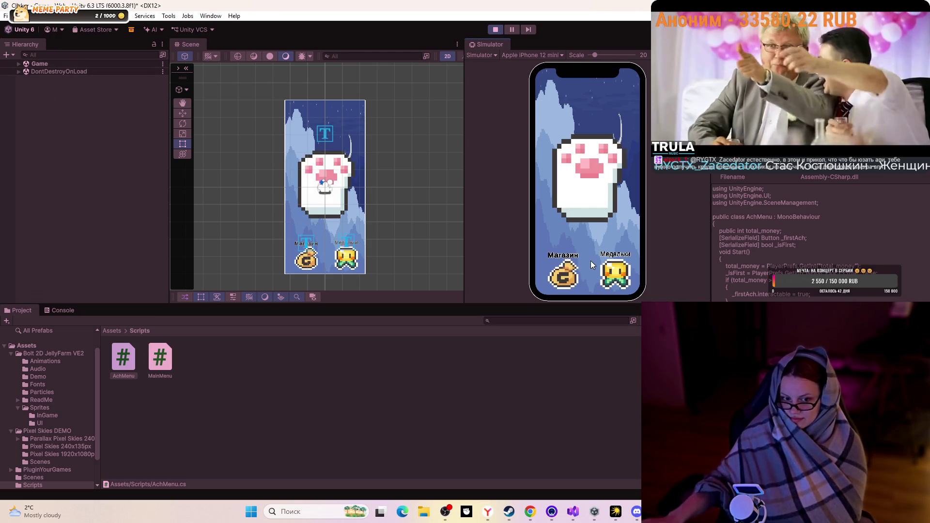
Show the Console output and bring Visual Studio with AchMenu.cs back in front
{"action": "left_click", "coordinate": [89, 327]}
{"action": "left_click", "coordinate": [67, 309]}
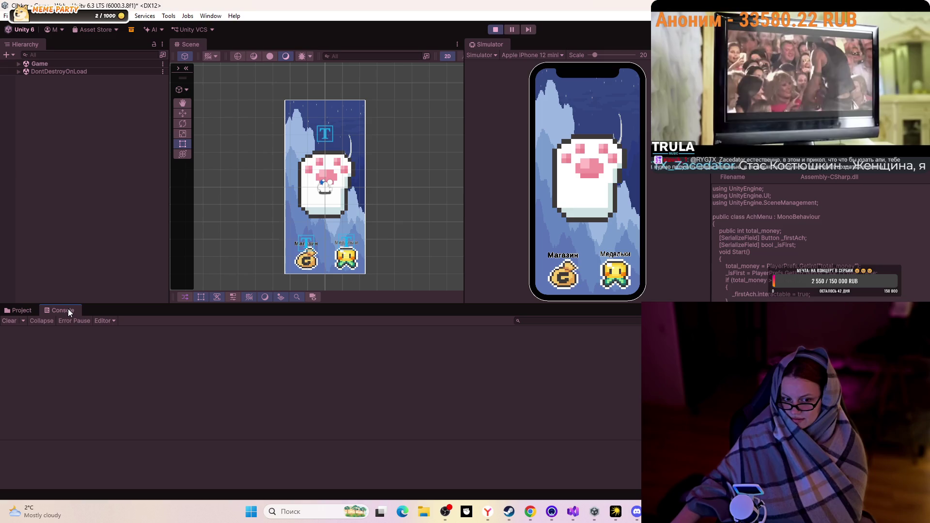
{"action": "left_click", "coordinate": [572, 511]}
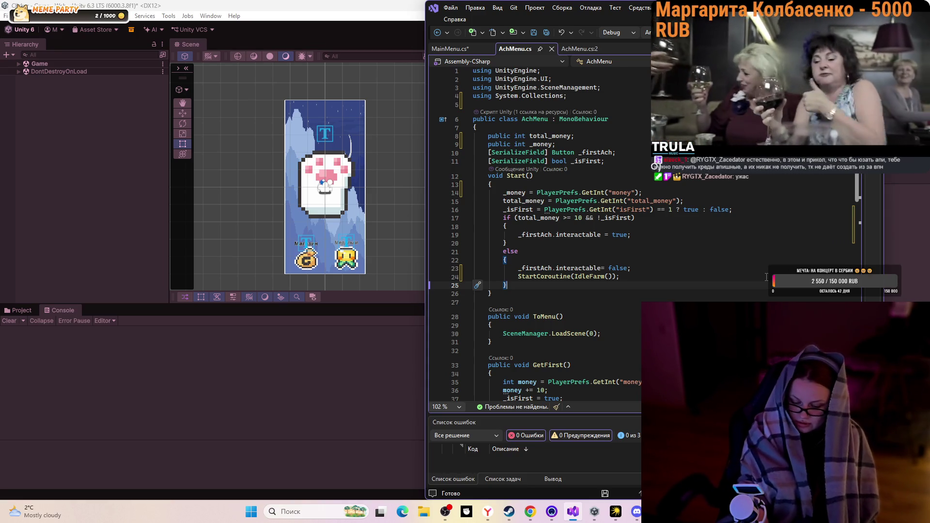
Save both AchMenu.cs and MainMenu.cs
{"action": "left_click", "coordinate": [765, 277]}
{"action": "key", "text": "ctrl+s"}
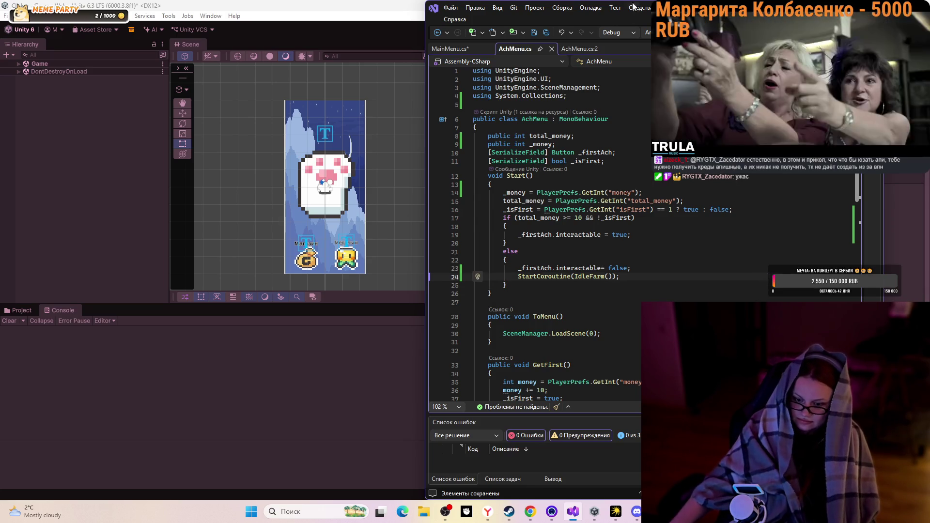
{"action": "left_click", "coordinate": [455, 47]}
{"action": "key", "text": "ctrl+s"}
Close the duplicate AchMenu.cs:2 tab and go back to Unity
{"action": "left_click", "coordinate": [516, 49]}
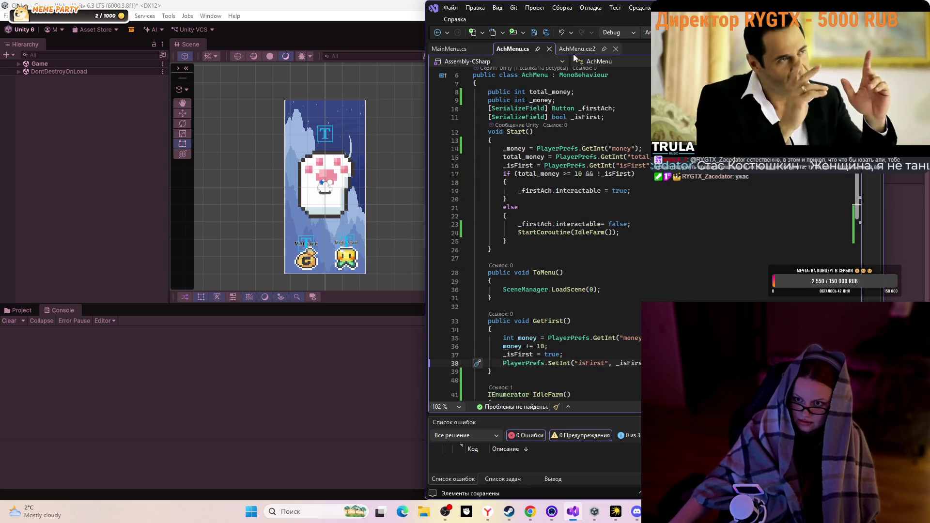
{"action": "left_click", "coordinate": [616, 49]}
{"action": "key", "text": "alt+Tab"}
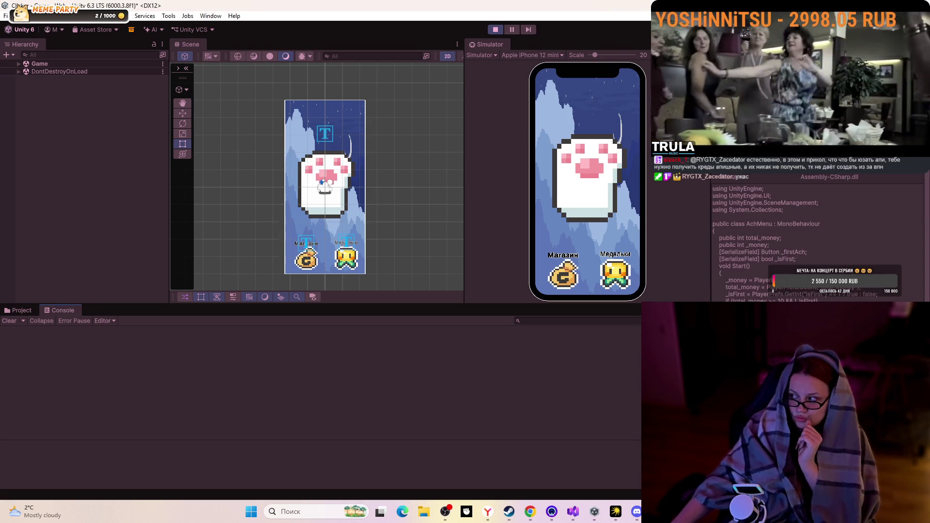
Tap the paw three times, then visit Achievements and return while the Console logs 147 to 151
{"action": "left_click", "coordinate": [591, 167]}
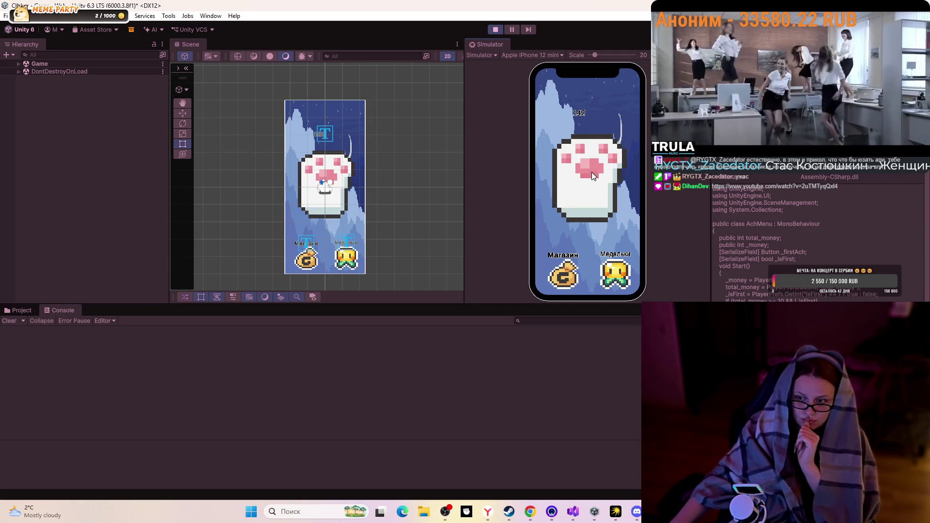
{"action": "left_click", "coordinate": [599, 202]}
{"action": "left_click", "coordinate": [600, 200]}
{"action": "left_click", "coordinate": [600, 273]}
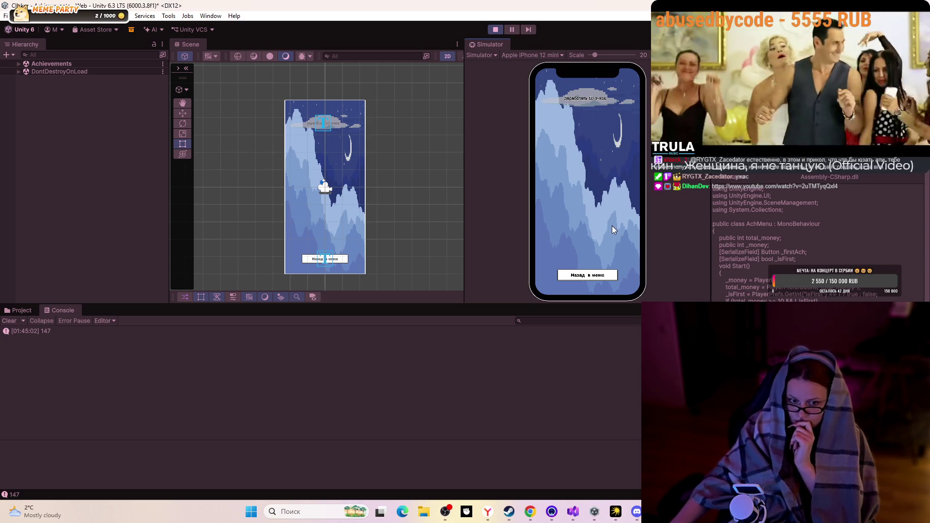
{"action": "left_click", "coordinate": [582, 277]}
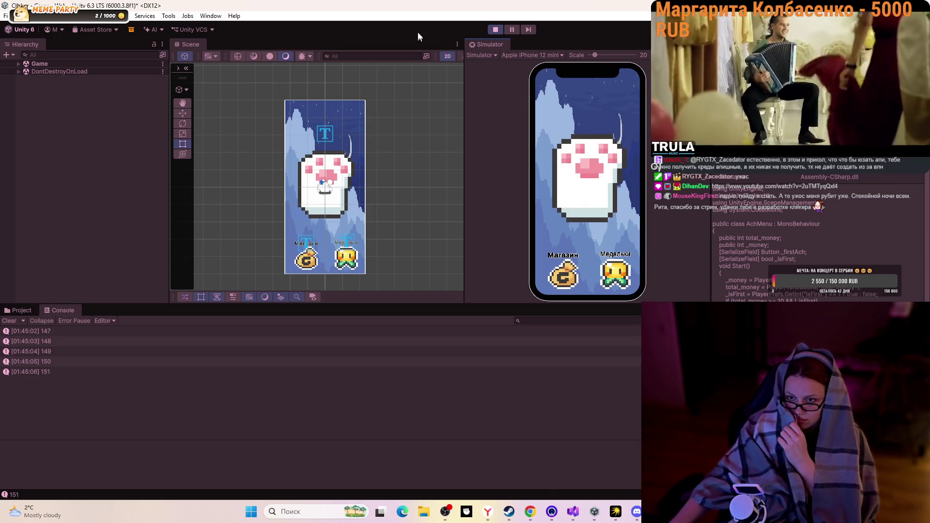
Stop play mode and resume the YouTube tutorial on the MainMenu.cs code
{"action": "left_click", "coordinate": [495, 30]}
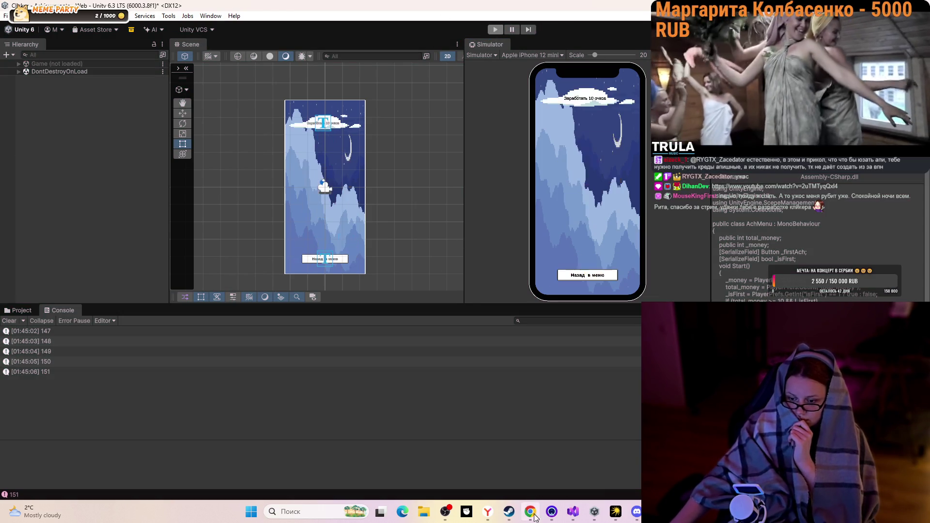
{"action": "left_click", "coordinate": [528, 510]}
{"action": "left_click", "coordinate": [452, 301]}
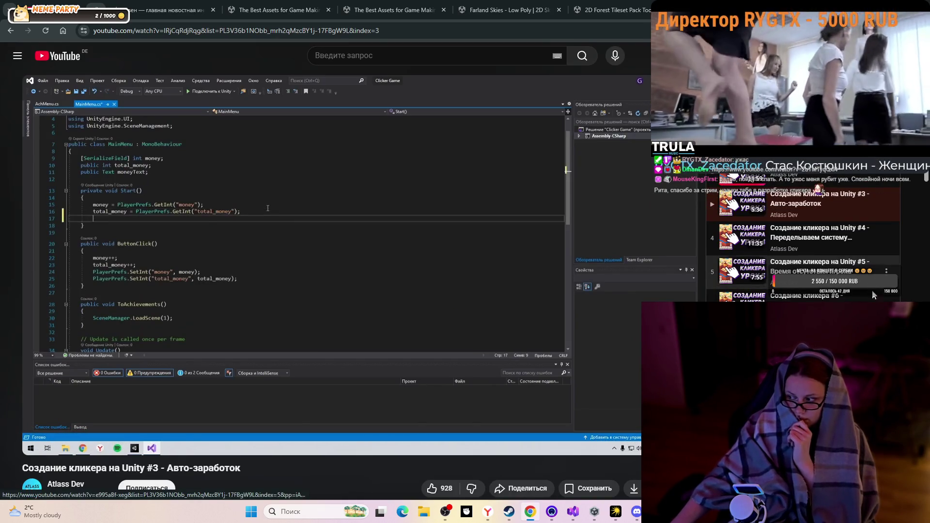
Watch the tutorial to 3:44, rewinding five seconds once, then bring Visual Studio up beside it
{"action": "left_click", "coordinate": [387, 260]}
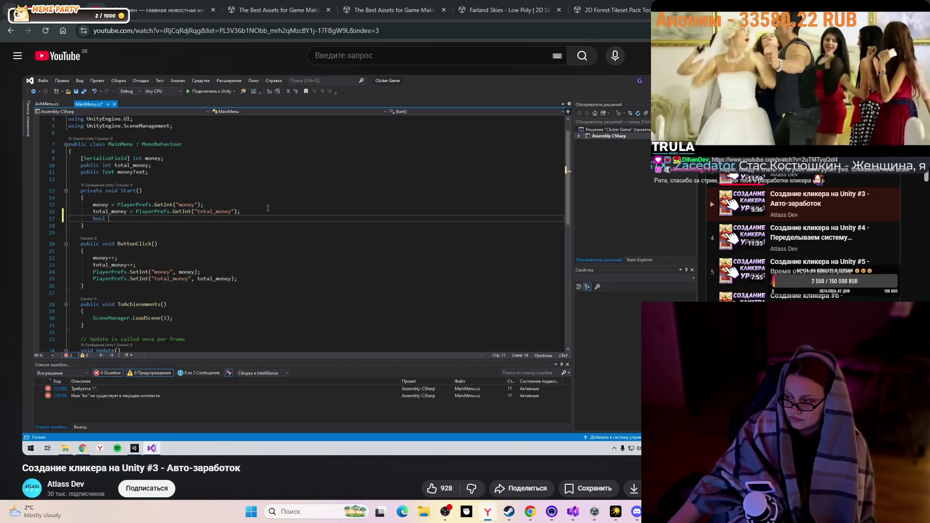
{"action": "left_click", "coordinate": [396, 208]}
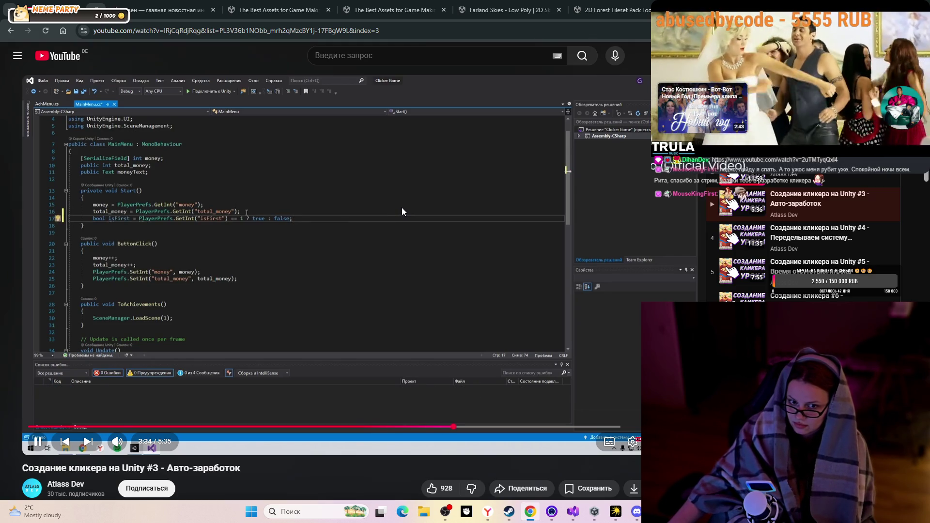
{"action": "left_click", "coordinate": [402, 212]}
{"action": "key", "text": "Left"}
{"action": "key", "text": "Left"}
{"action": "key", "text": "Left"}
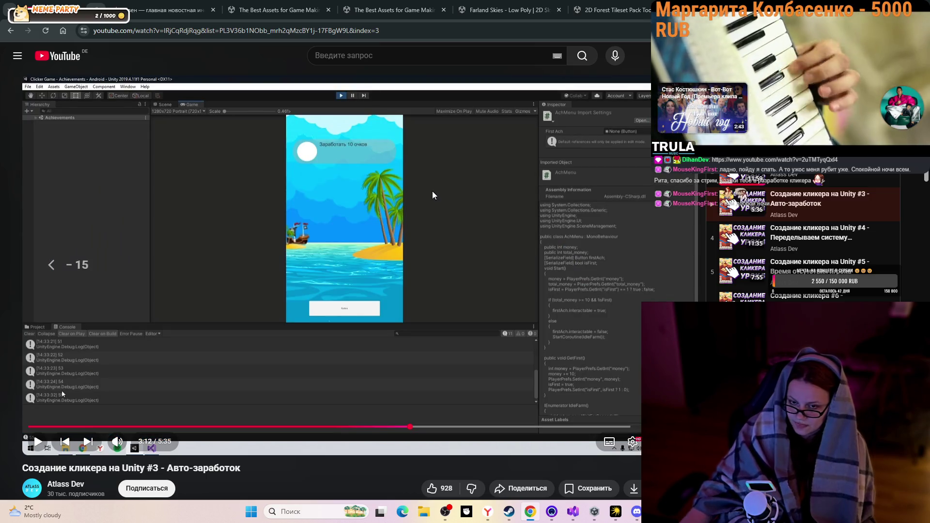
{"action": "left_click", "coordinate": [432, 196]}
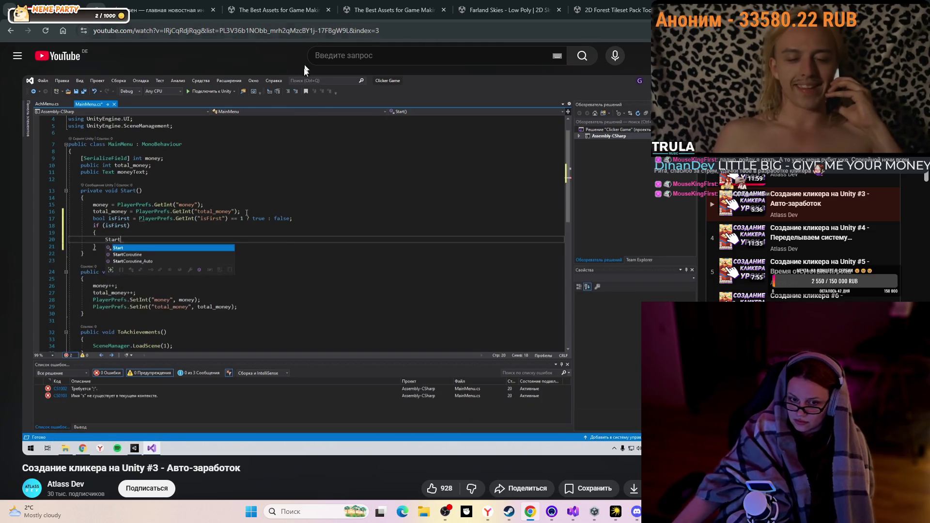
{"action": "left_click", "coordinate": [390, 297]}
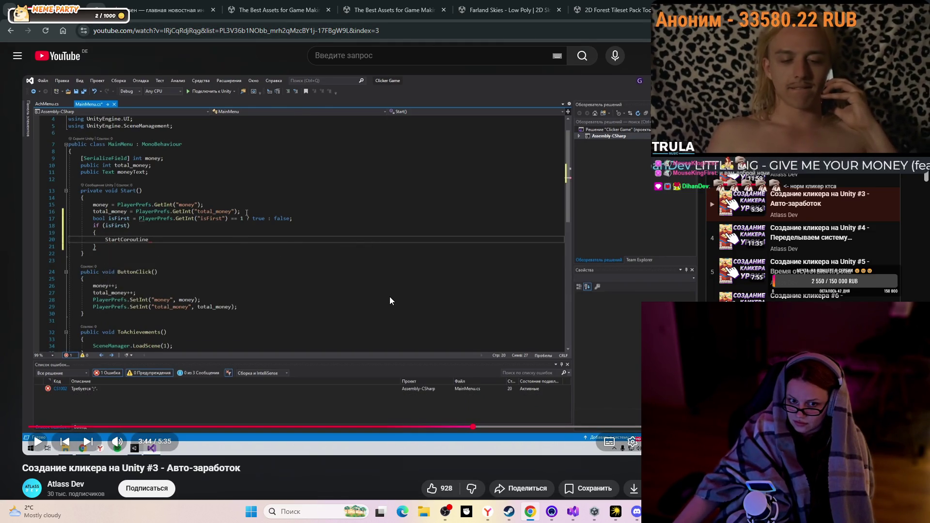
{"action": "left_click", "coordinate": [571, 511]}
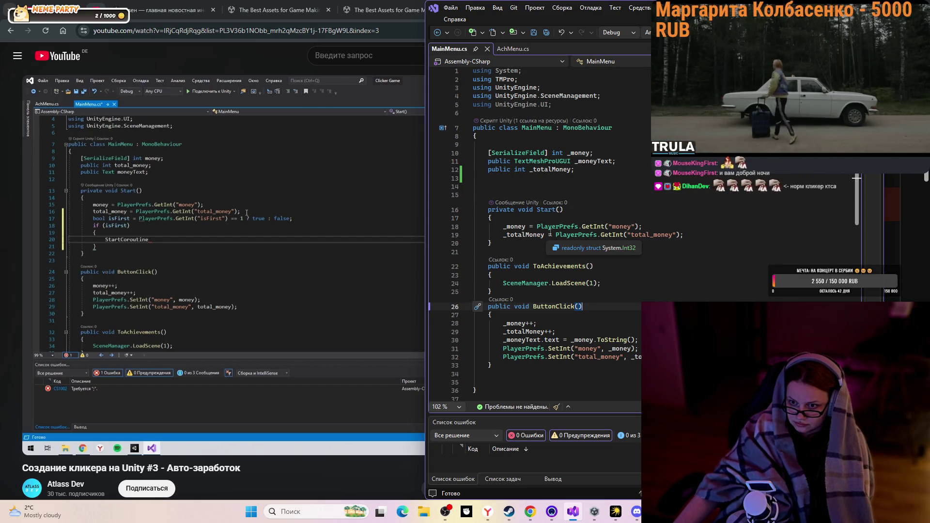
Open a blank line after the _totalMoney assignment in Start(), clearing trial text and an unwanted completion
{"action": "left_click", "coordinate": [695, 236]}
{"action": "key", "text": "Return"}
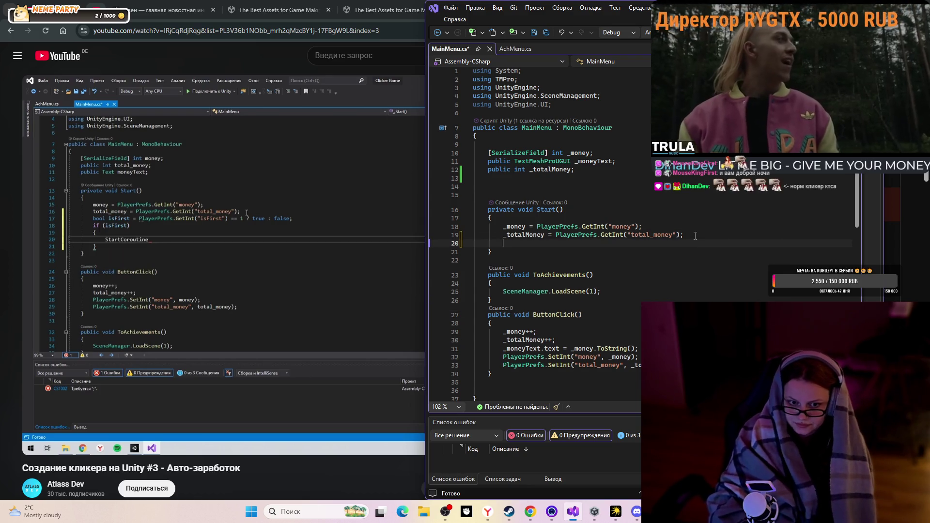
{"action": "type", "text": "bool"}
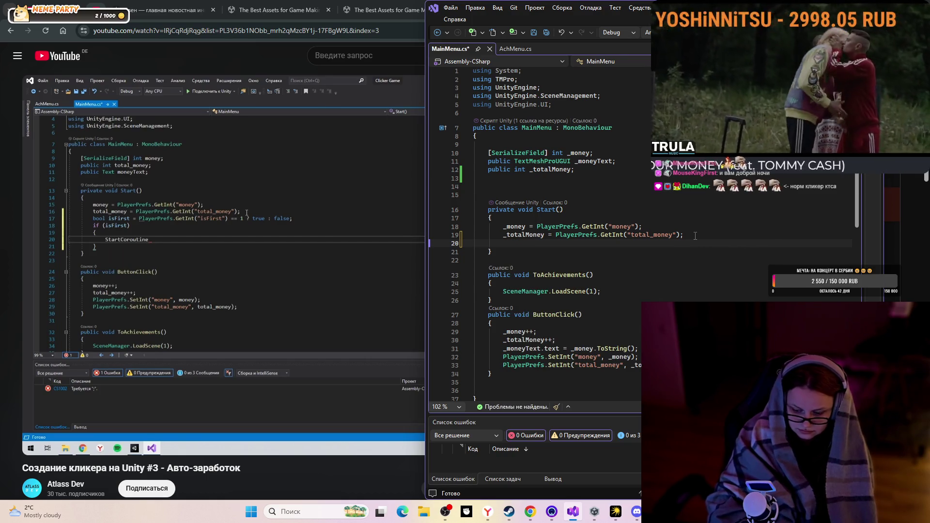
{"action": "type", "text": "prin"}
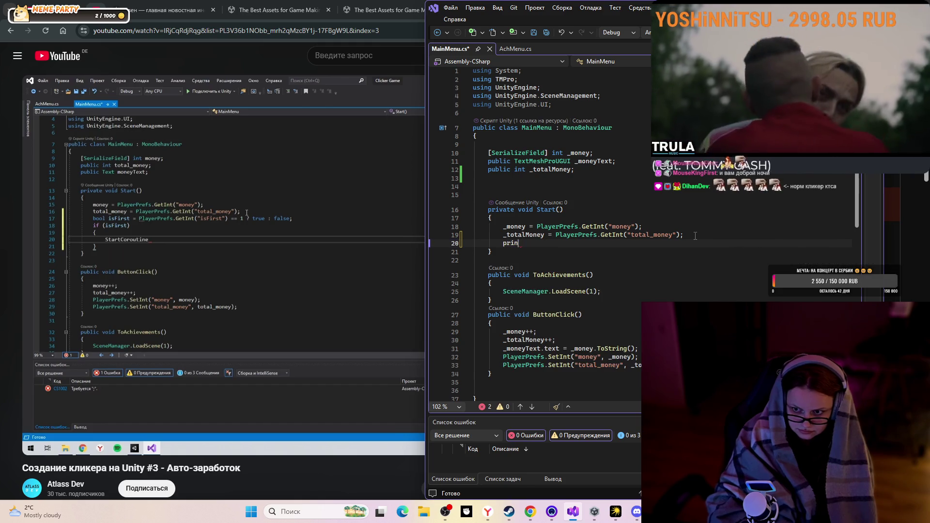
{"action": "key", "text": "BackSpace"}
{"action": "type", "text": "v"}
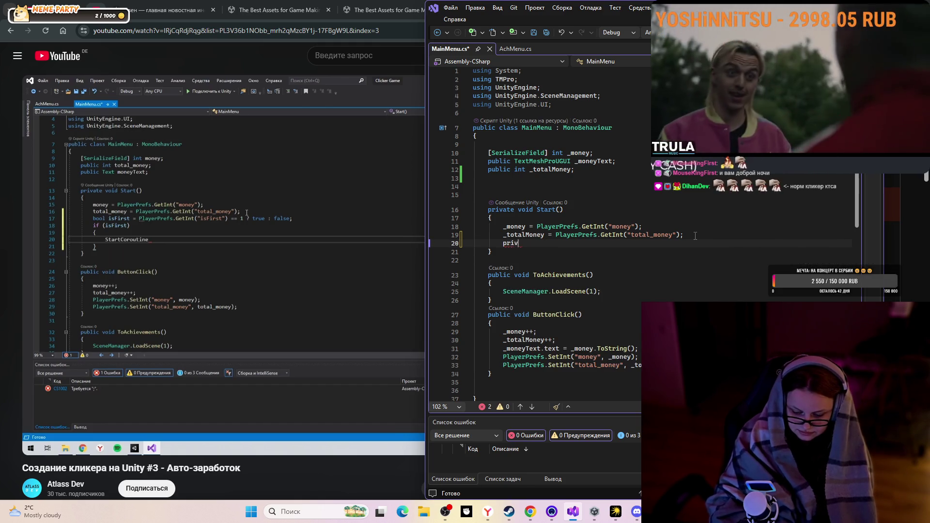
{"action": "type", "text": "ayr"}
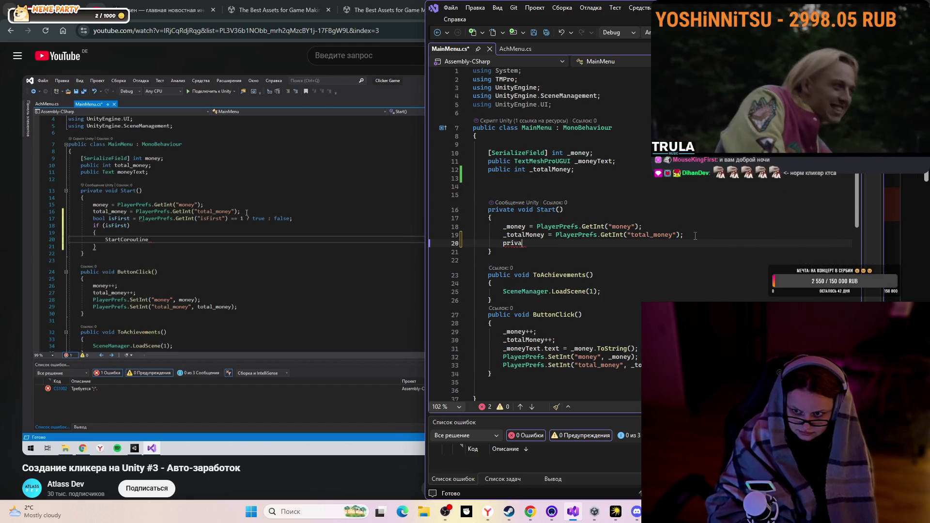
{"action": "key", "text": "BackSpace"}
{"action": "key", "text": "BackSpace"}
{"action": "key", "text": "BackSpace"}
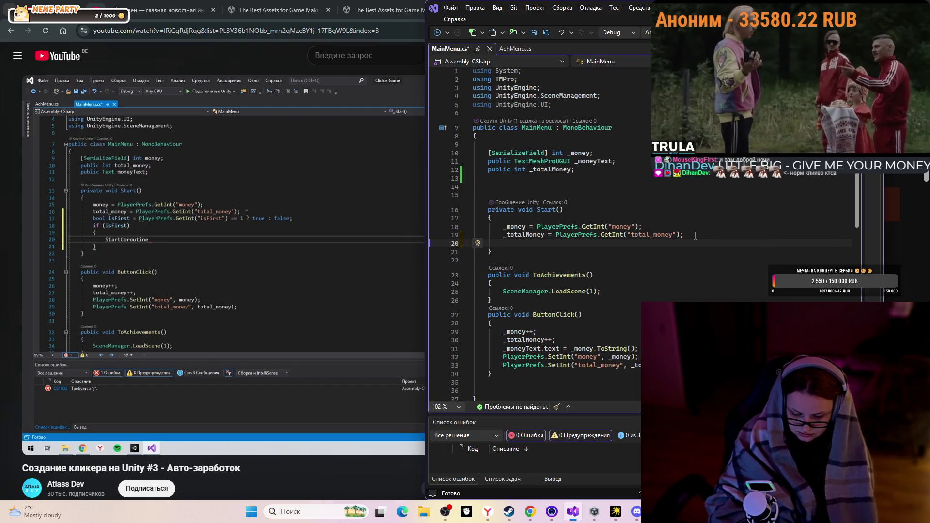
{"action": "type", "text": "p"}
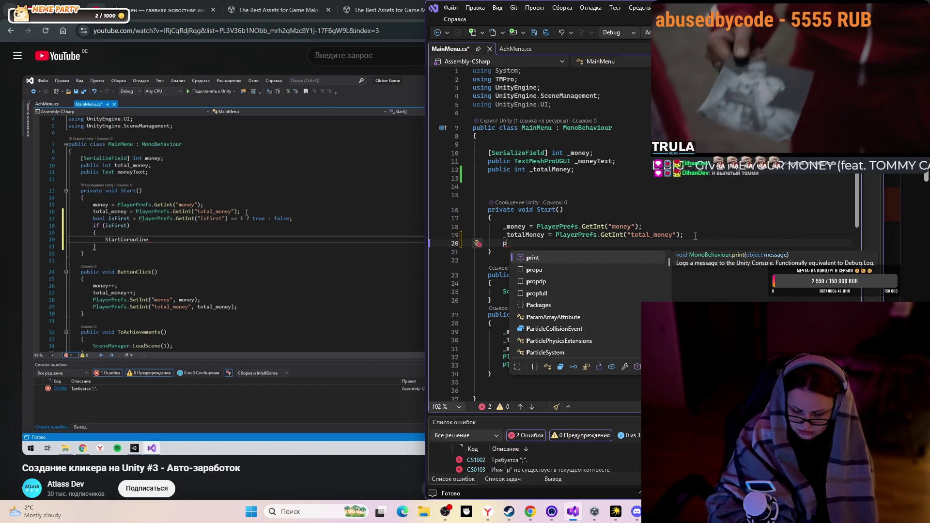
{"action": "type", "text": "r"}
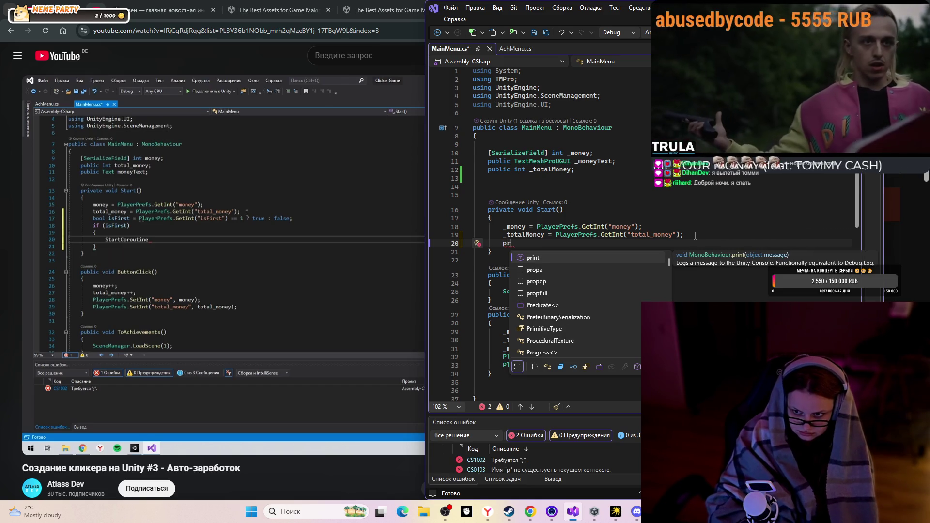
{"action": "type", "text": "i"}
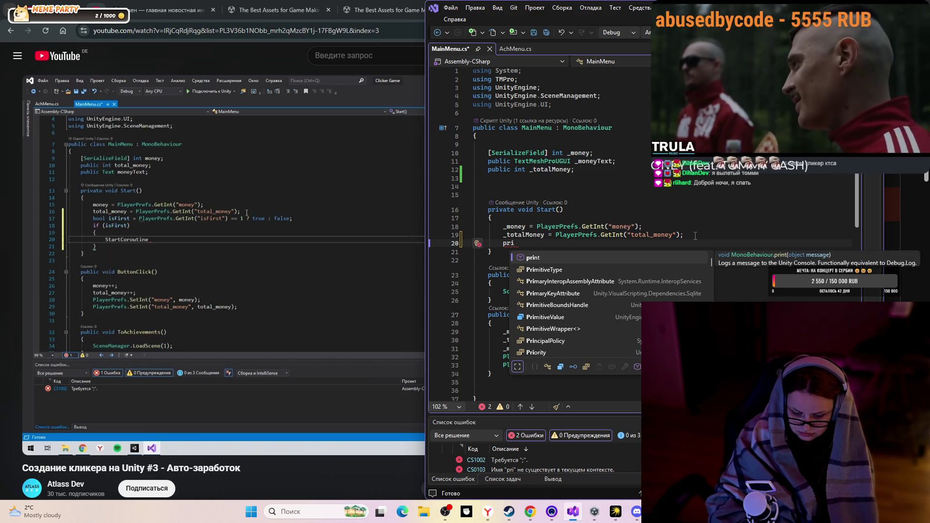
{"action": "type", "text": "vate"}
{"action": "key", "text": "space"}
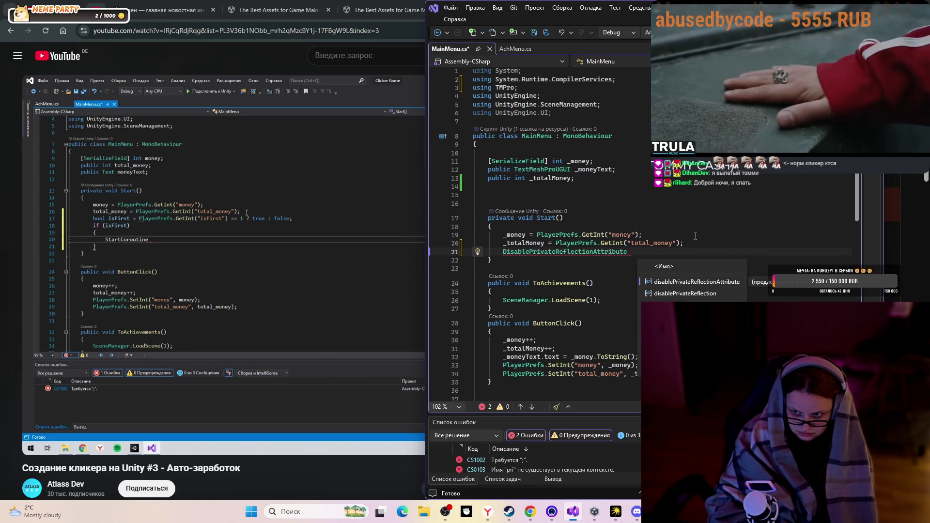
{"action": "key", "text": "BackSpace"}
{"action": "key", "text": "BackSpace"}
{"action": "key", "text": "BackSpace"}
{"action": "key", "text": "BackSpace"}
{"action": "key", "text": "BackSpace"}
{"action": "key", "text": "BackSpace"}
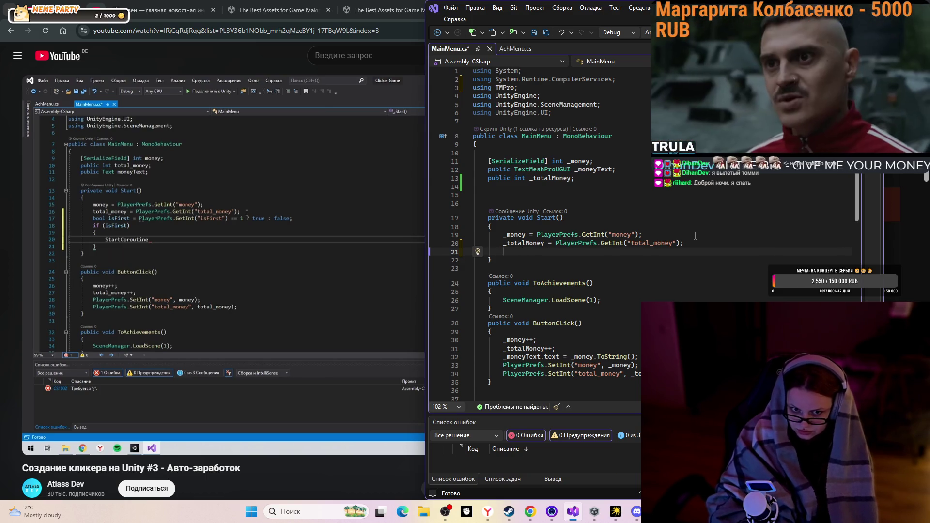
Type the partial declaration 'bool isFirst =' on the new line in Start()
{"action": "type", "text": "bool "}
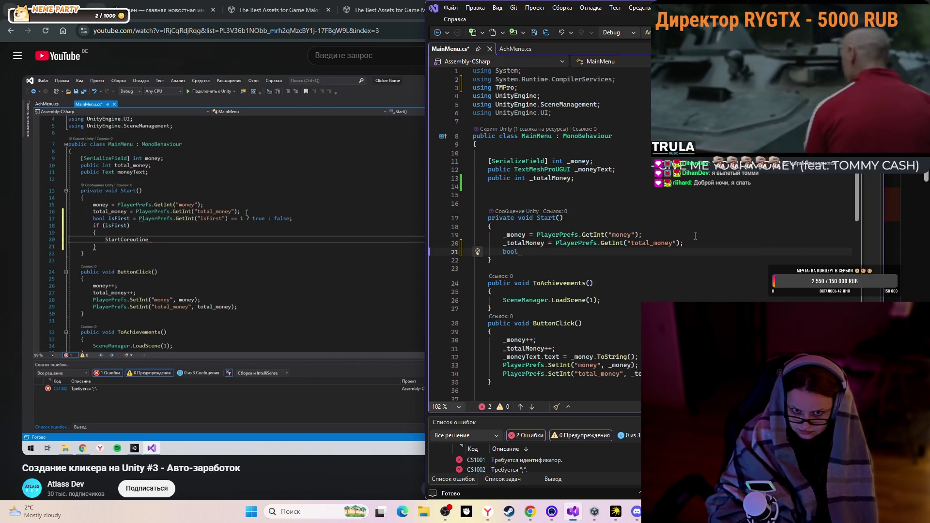
{"action": "type", "text": "is"}
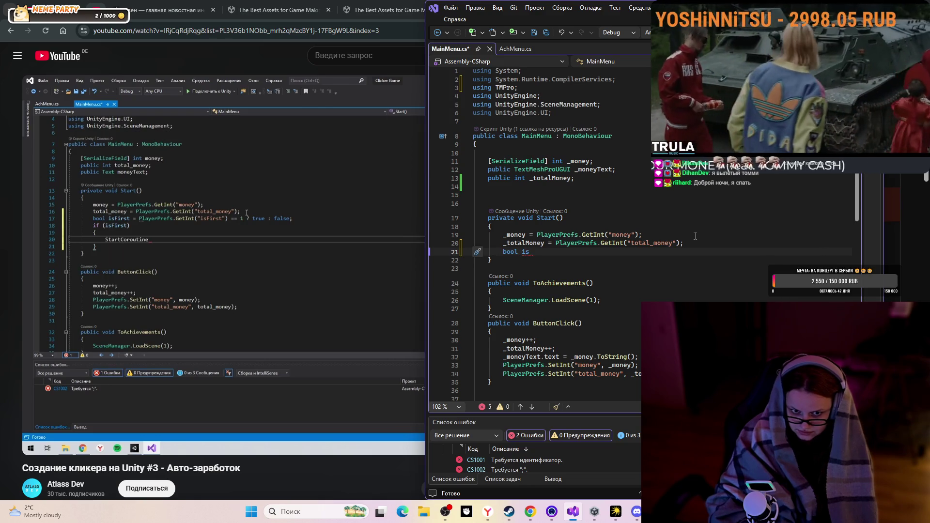
{"action": "type", "text": "First"}
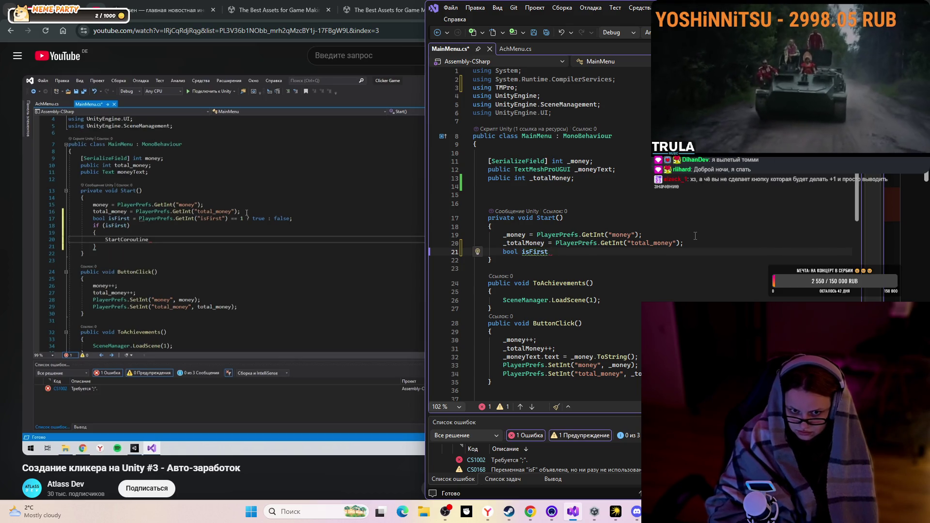
{"action": "type", "text": " =m"}
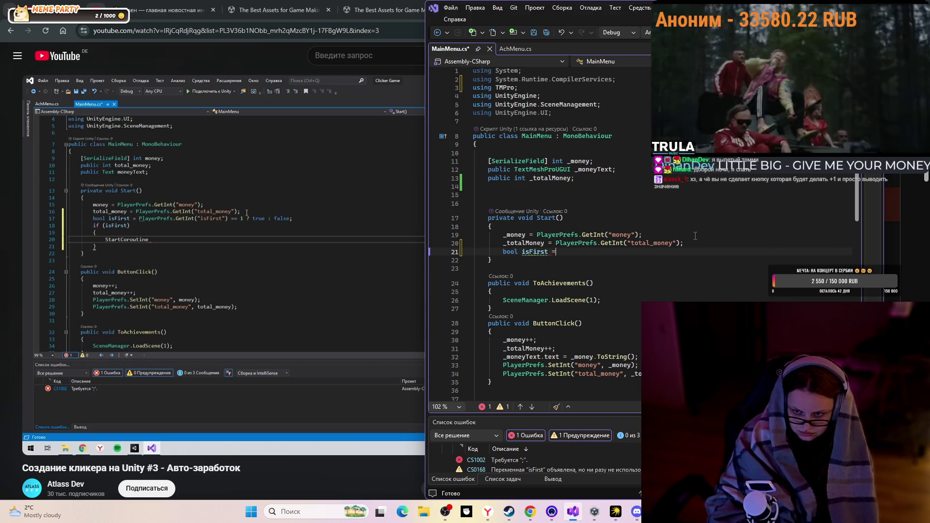
{"action": "key", "text": "BackSpace"}
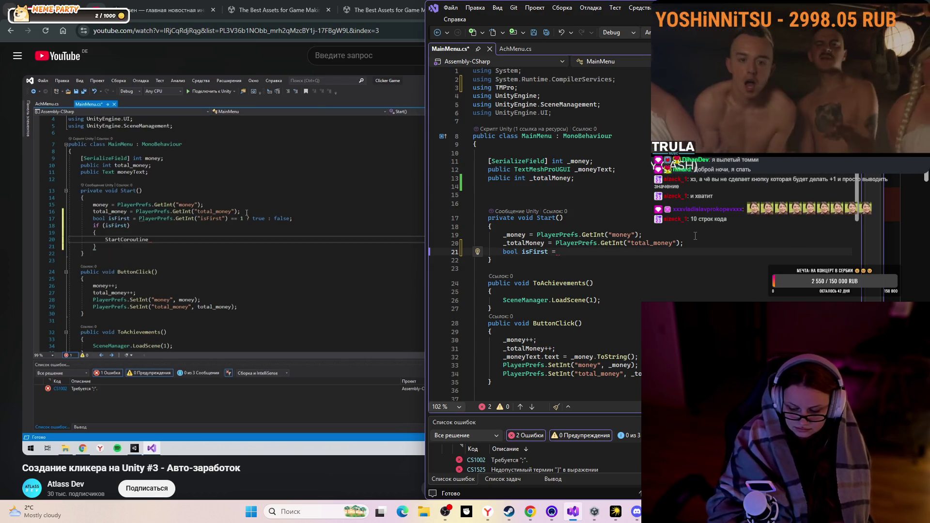
Finish the line as isFirst = PlayerPrefs.GetInt("isFirst") == 1 ? true : false;
{"action": "type", "text": "Pla"}
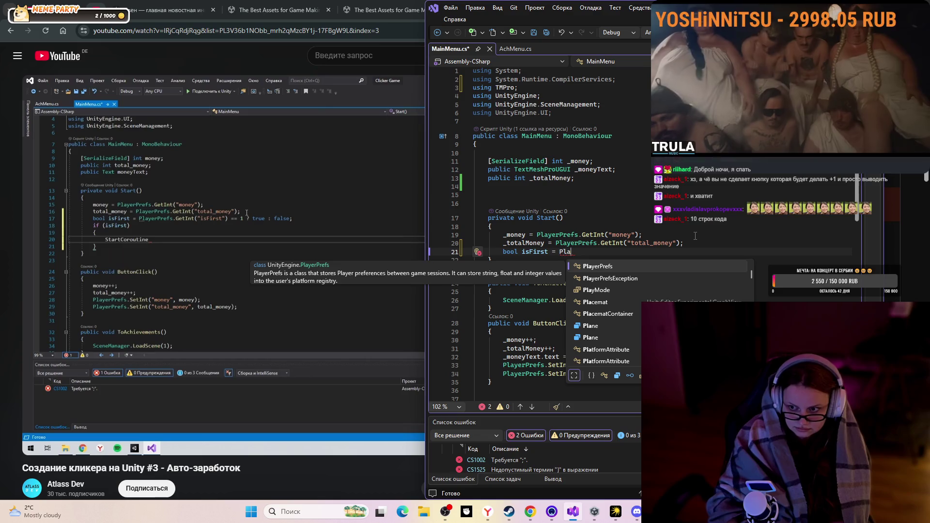
{"action": "type", "text": "yerPrefs,"}
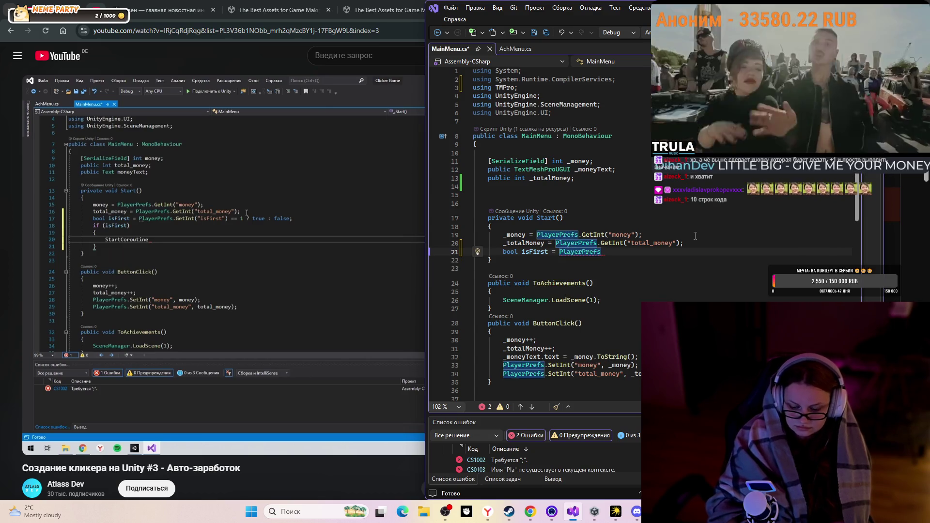
{"action": "key", "text": "BackSpace"}
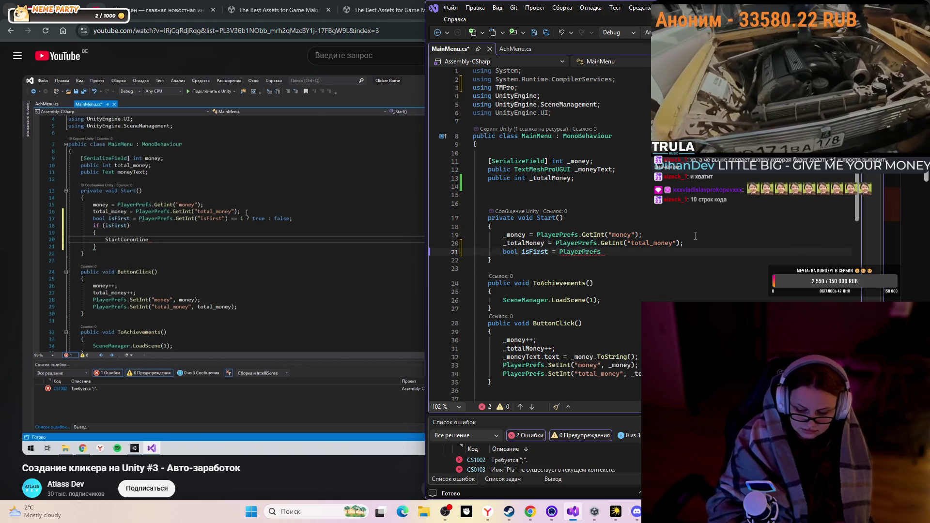
{"action": "type", "text": "."}
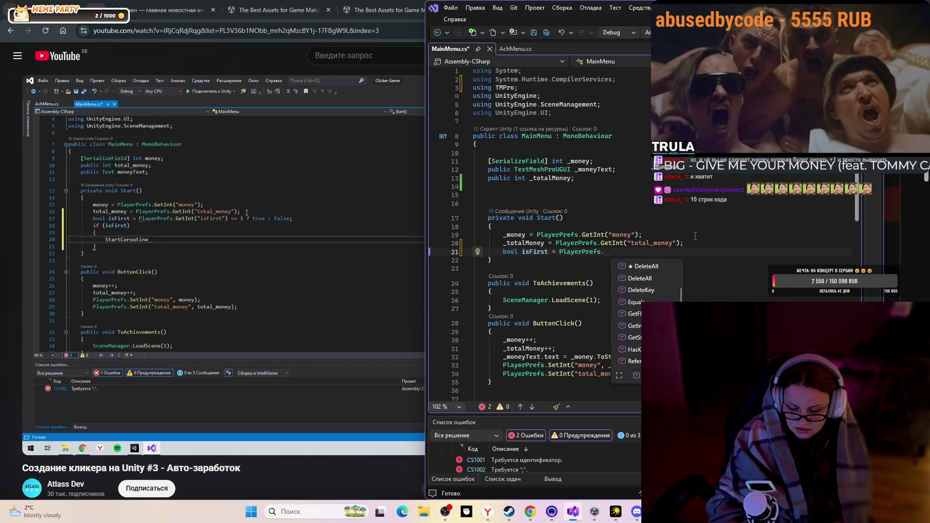
{"action": "type", "text": "G"}
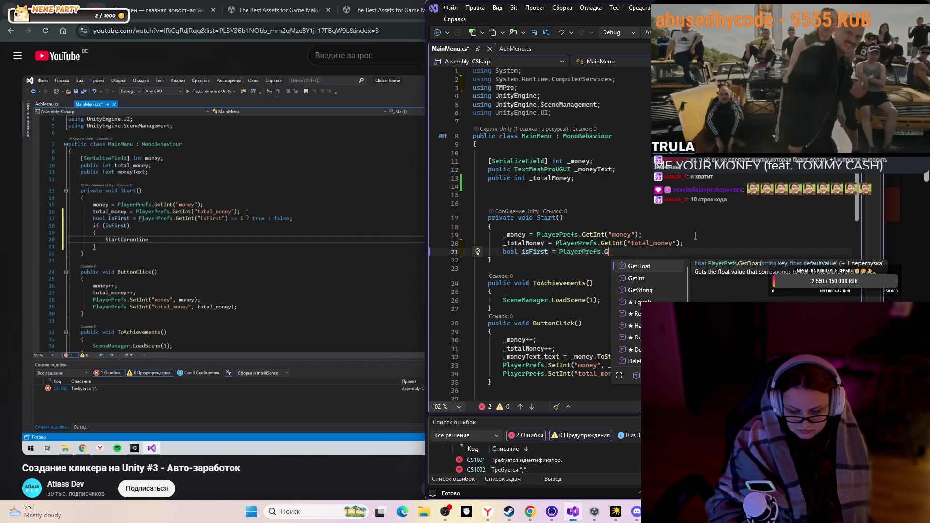
{"action": "type", "text": "etI"}
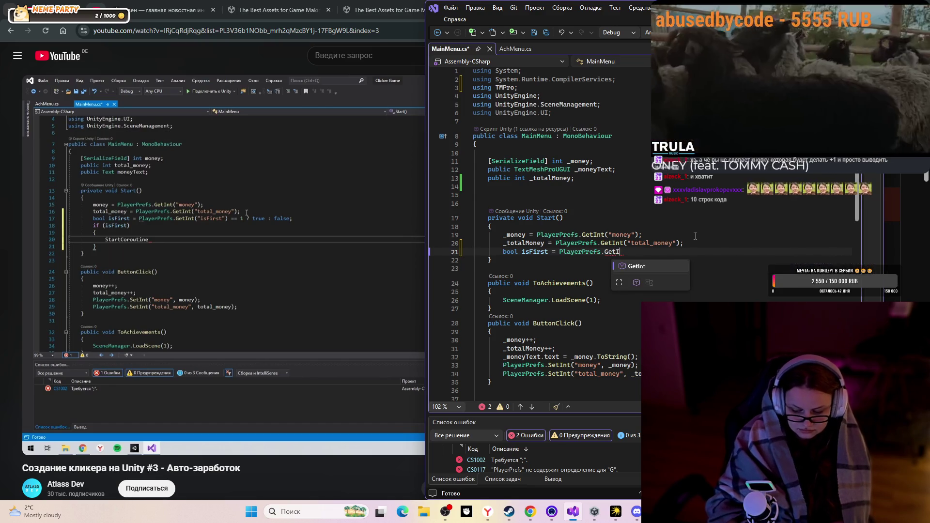
{"action": "type", "text": "nt"}
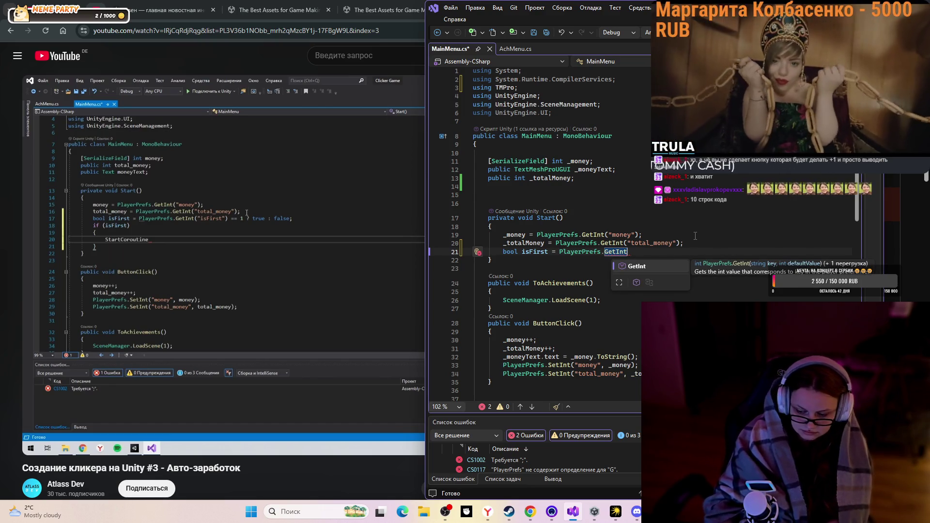
{"action": "type", "text": "(\""}
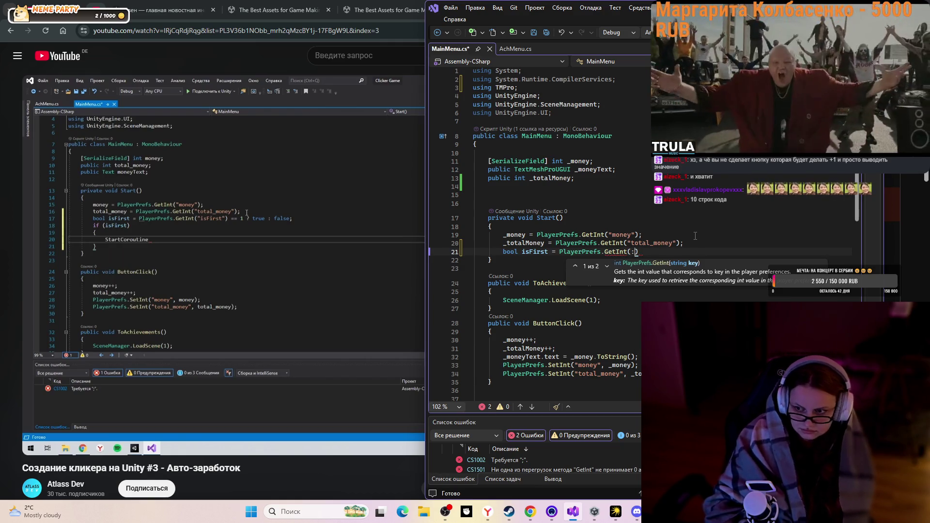
{"action": "type", "text": "is"}
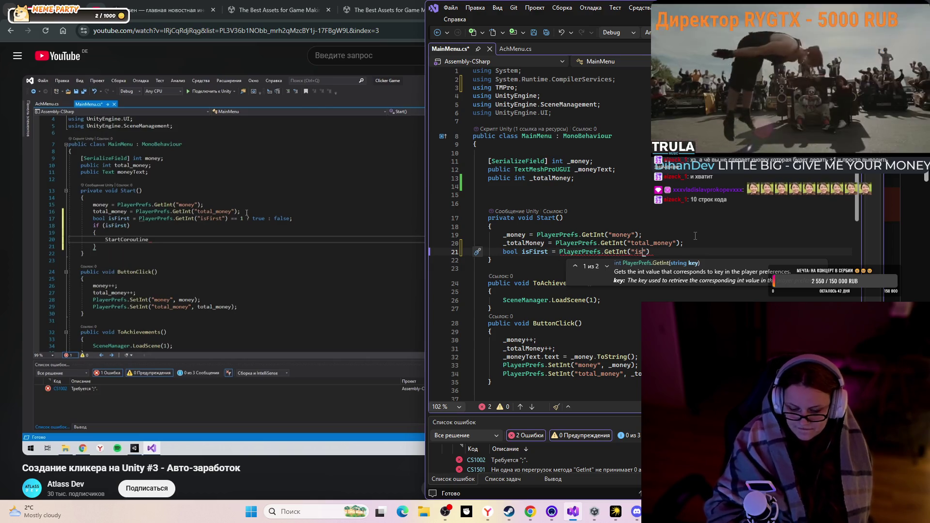
{"action": "type", "text": "Firdt"}
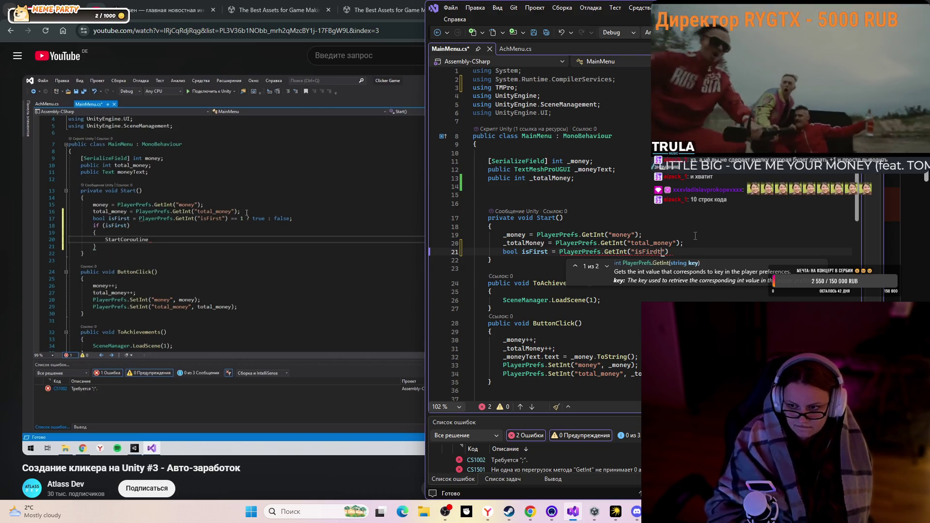
{"action": "key", "text": "BackSpace"}
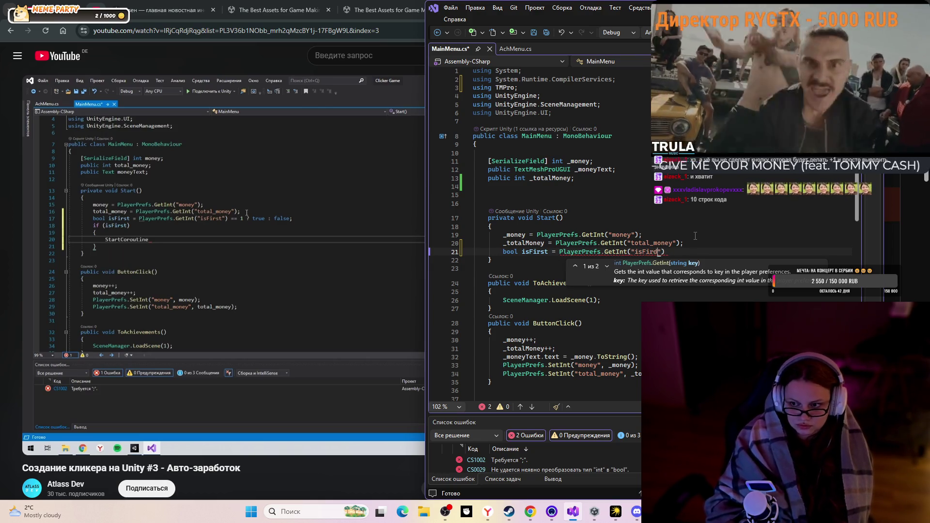
{"action": "type", "text": "st"}
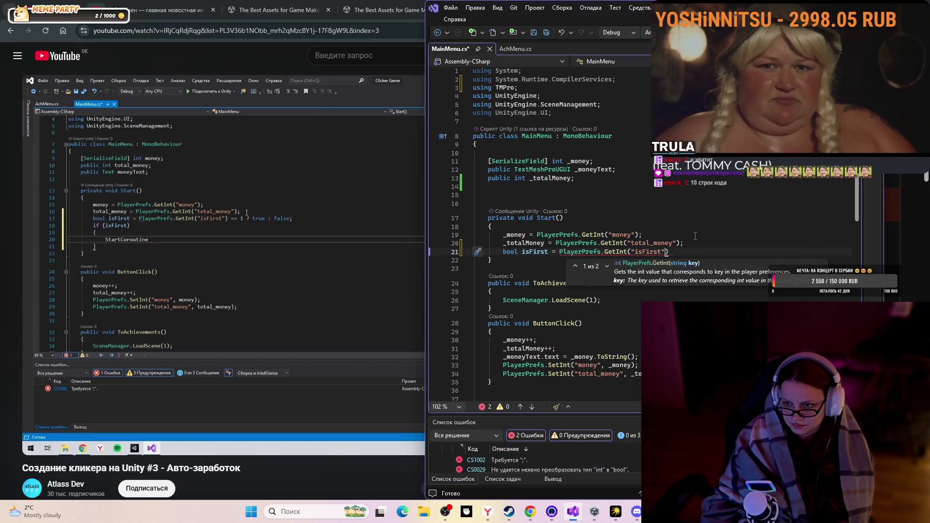
{"action": "type", "text": "\")"}
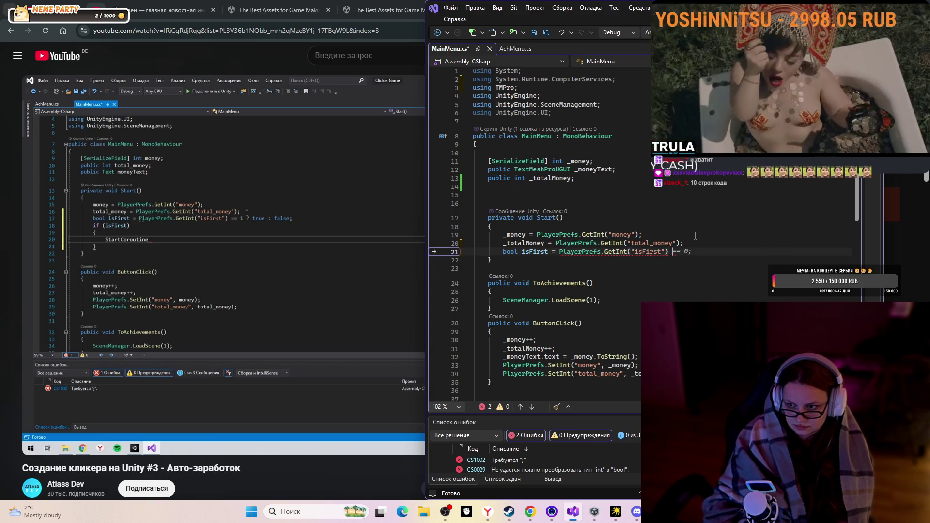
{"action": "type", "text": " =1"}
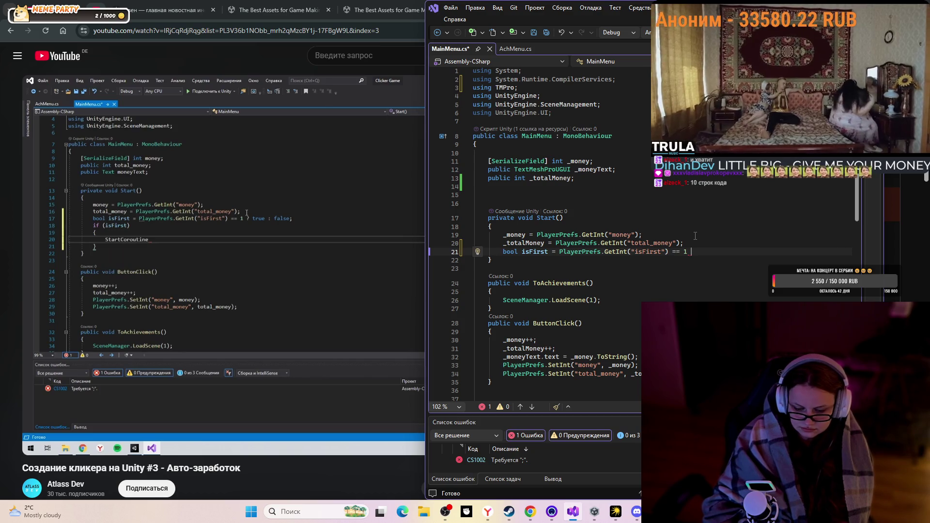
{"action": "type", "text": "7"}
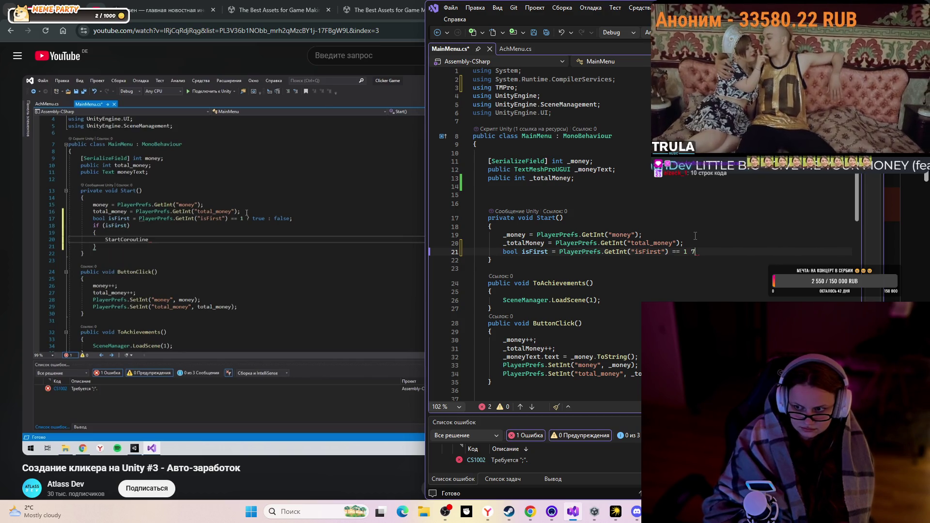
{"action": "type", "text": "?"}
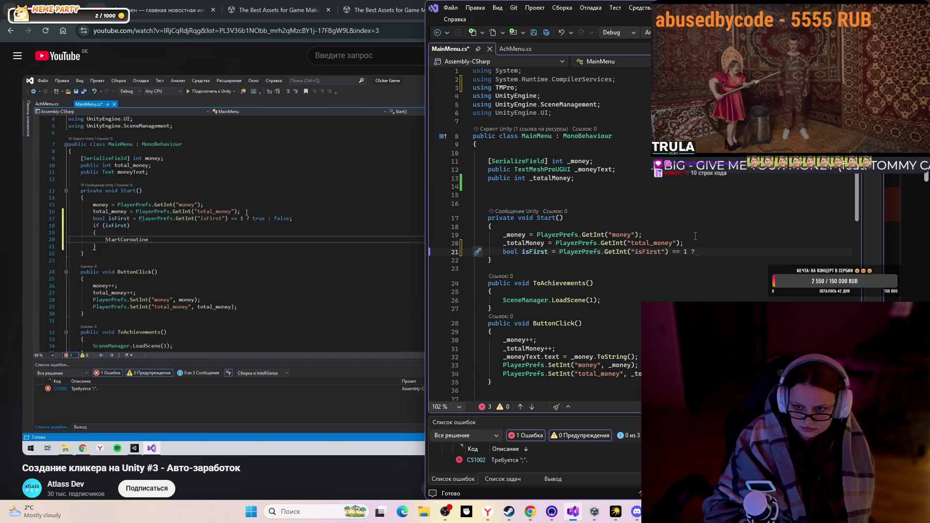
{"action": "type", "text": " t"}
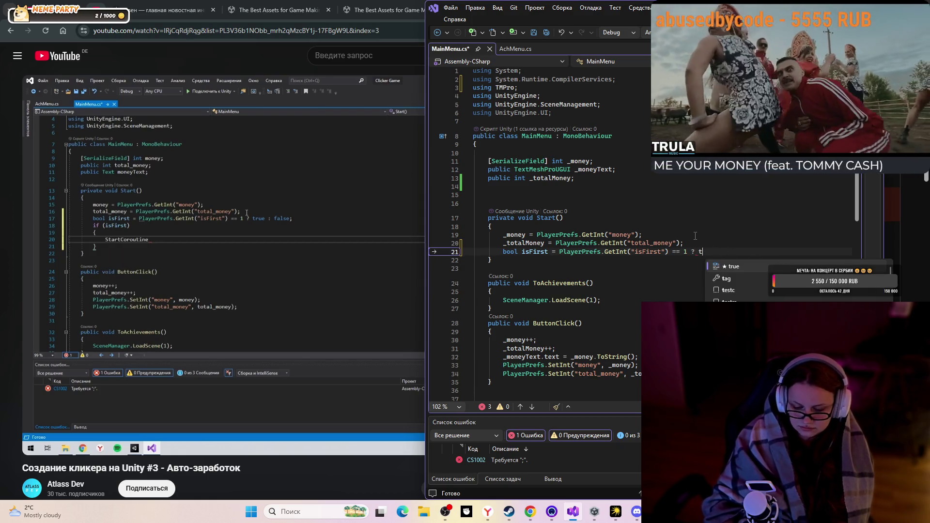
{"action": "type", "text": "rue : false;"}
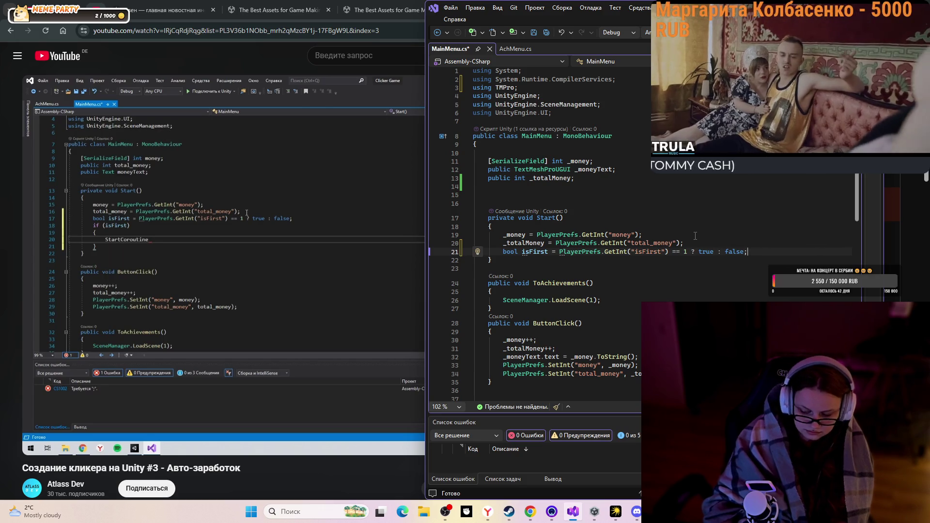
Add an if (isFirst) statement below it with an open brace and empty body line
{"action": "key", "text": "Return"}
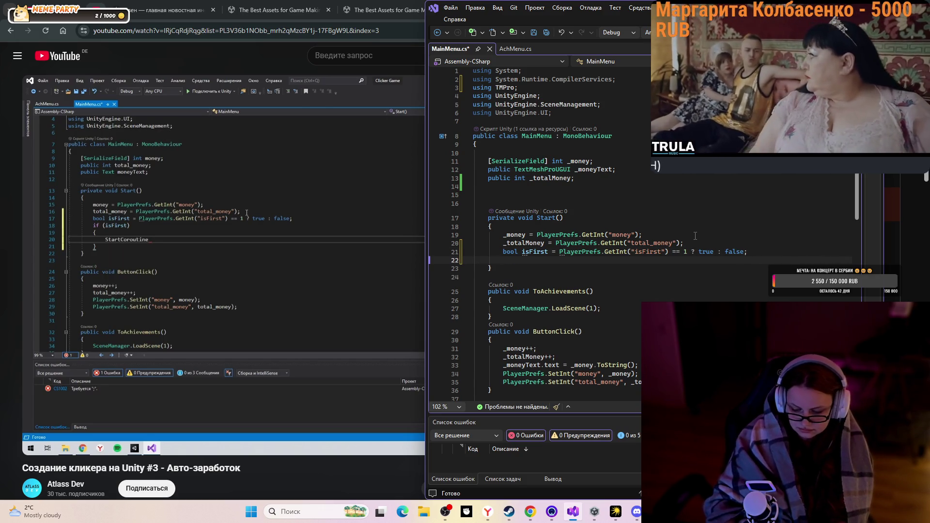
{"action": "type", "text": "if (isFirst)"}
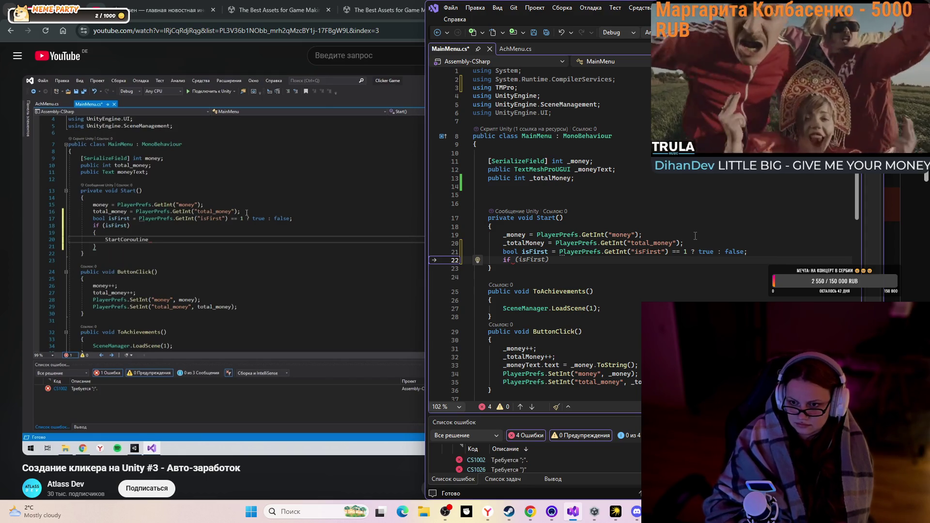
{"action": "key", "text": "Return"}
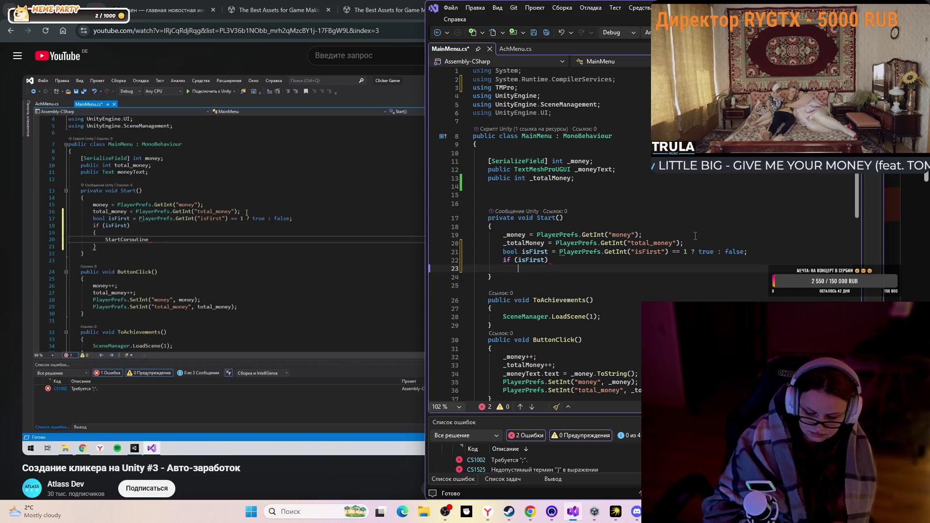
{"action": "type", "text": "{"}
{"action": "key", "text": "Return"}
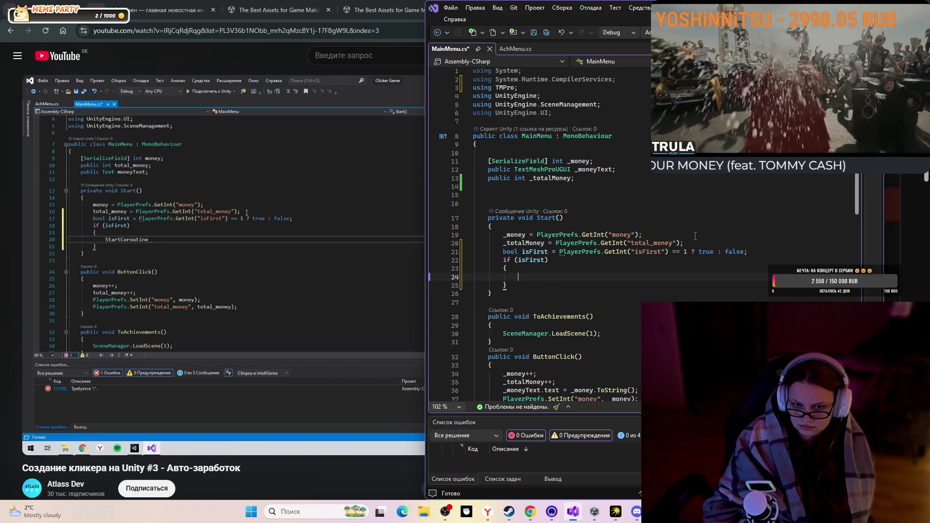
Check the tutorial, add StartCoroutine inside the if (isFirst) block, then view IdleFarm in AchMenu.cs
{"action": "left_click", "coordinate": [360, 265]}
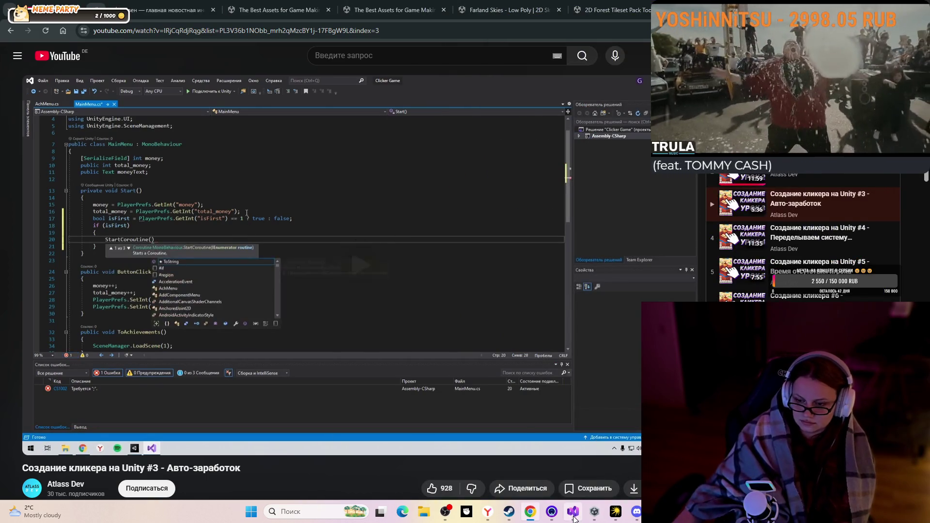
{"action": "key", "text": "alt+Tab"}
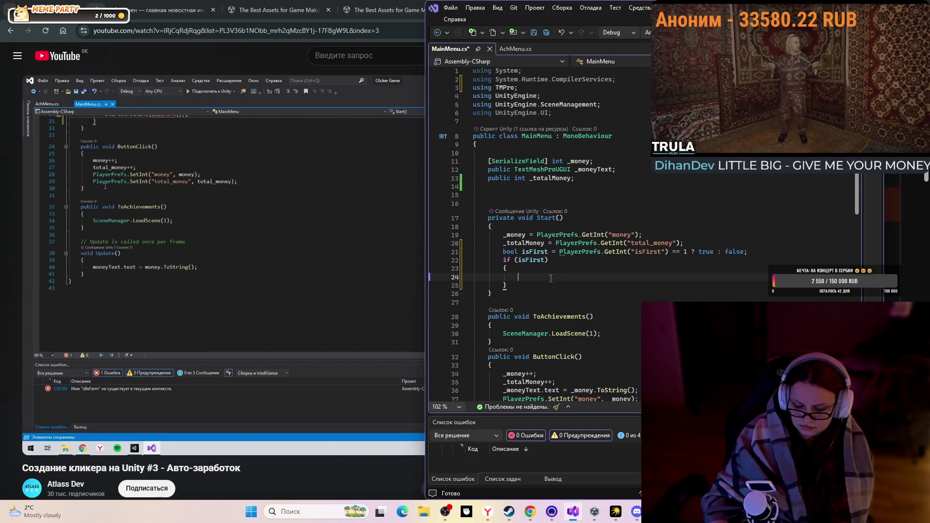
{"action": "type", "text": "Sta"}
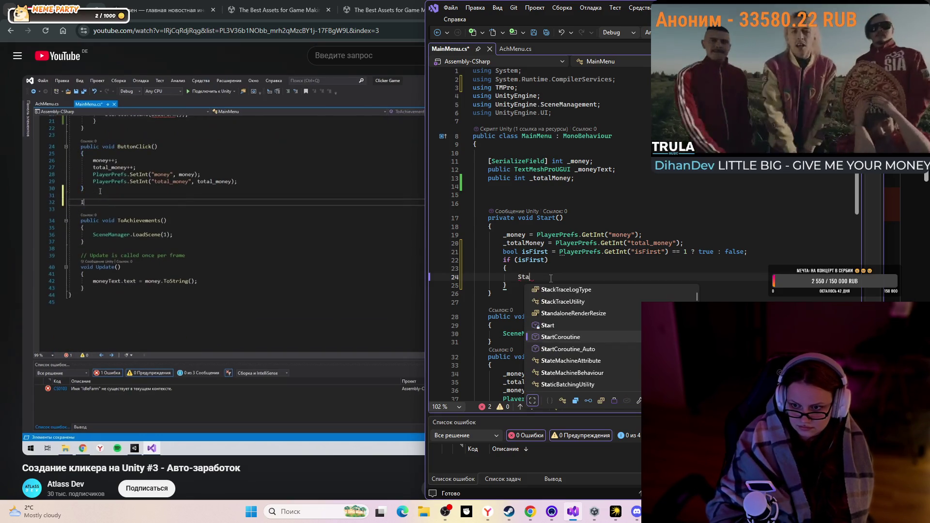
{"action": "key", "text": "Tab"}
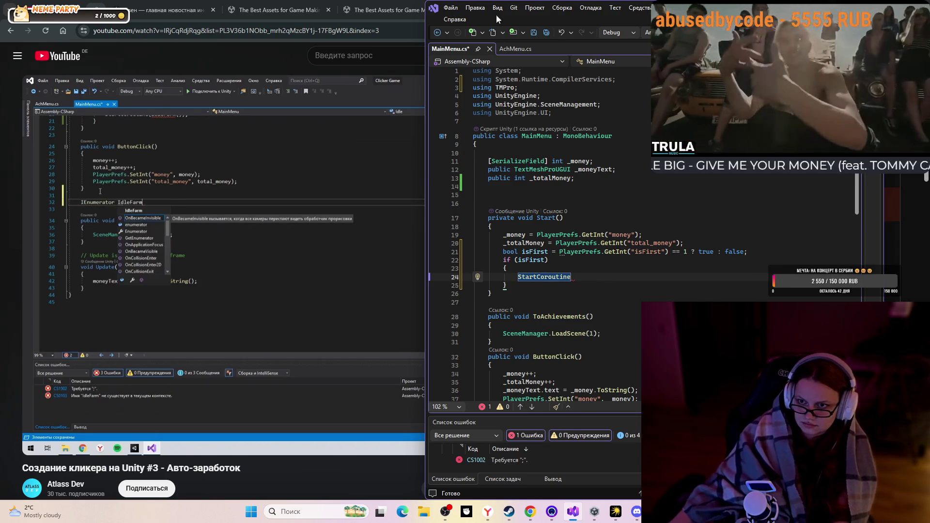
{"action": "key", "text": "ctrl+Tab"}
{"action": "scroll", "coordinate": [568, 323], "scroll_direction": "down", "scroll_amount": 3}
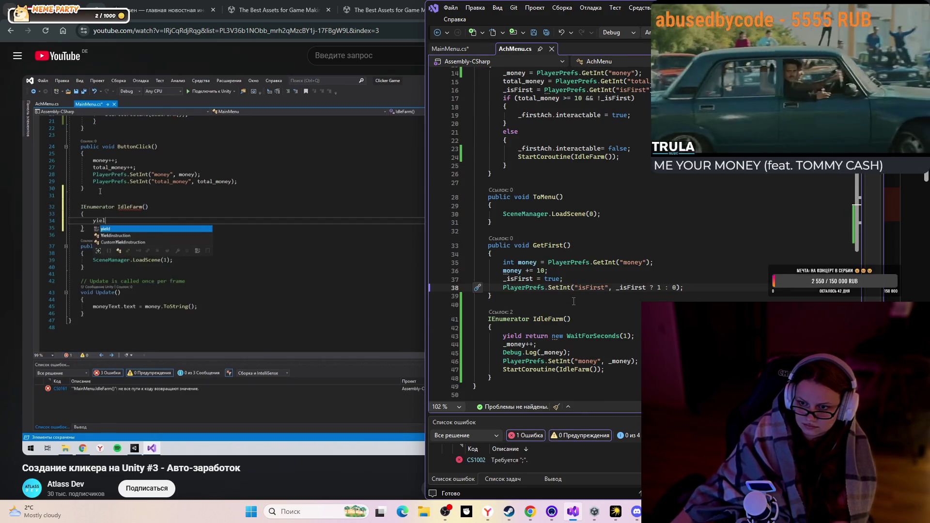
Select and copy the IdleFarm coroutine (lines 41–48) in AchMenu.cs
{"action": "scroll", "coordinate": [577, 309], "scroll_direction": "down", "scroll_amount": 2}
{"action": "scroll", "coordinate": [576, 309], "scroll_direction": "up", "scroll_amount": 4}
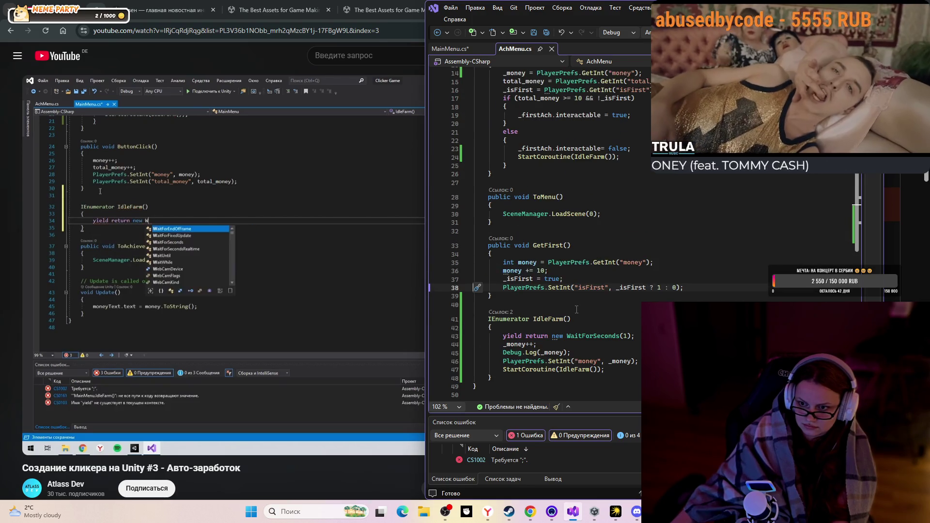
{"action": "scroll", "coordinate": [577, 308], "scroll_direction": "up", "scroll_amount": 3}
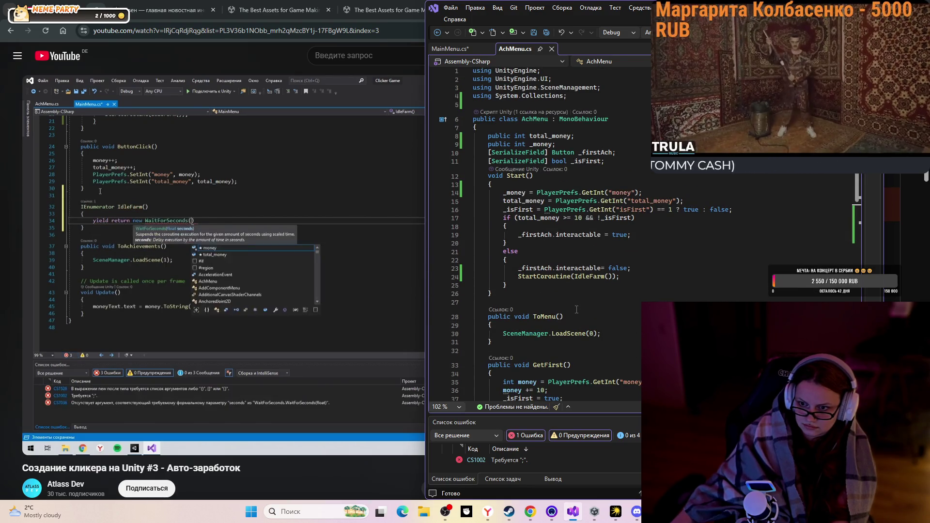
{"action": "scroll", "coordinate": [577, 309], "scroll_direction": "down", "scroll_amount": 9}
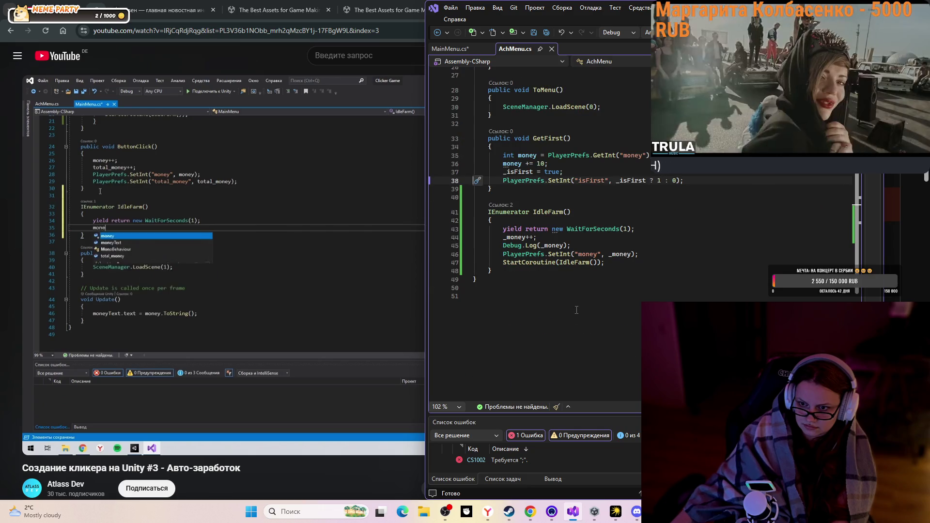
{"action": "mouse_move", "coordinate": [485, 211]}
{"action": "left_mouse_down"}
{"action": "mouse_move", "coordinate": [504, 271]}
{"action": "mouse_move", "coordinate": [480, 257]}
{"action": "mouse_move", "coordinate": [465, 216]}
{"action": "mouse_move", "coordinate": [458, 222]}
{"action": "left_mouse_up"}
{"action": "left_click", "coordinate": [513, 285]}
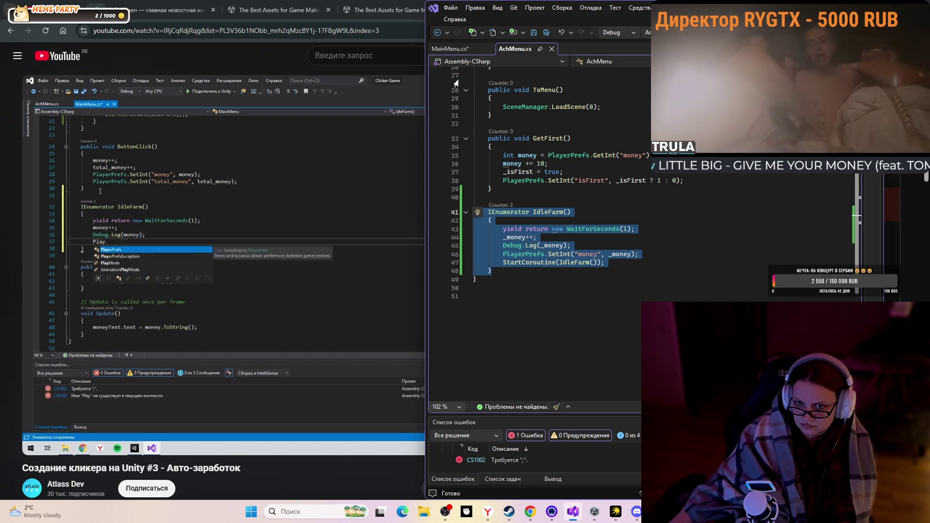
Paste the IdleFarm coroutine into MainMenu.cs on a new line after ButtonClick()
{"action": "left_click", "coordinate": [455, 46]}
{"action": "scroll", "coordinate": [555, 338], "scroll_direction": "down", "scroll_amount": 4}
{"action": "left_click", "coordinate": [511, 198]}
{"action": "key", "text": "Return"}
{"action": "type", "text": "IEnumerator IdleFarm()     {         yield return new WaitForSeconds(1);         _money++;         Debug.Log(_money);         PlayerPrefs.SetInt(\"money\", _money);         StartCoroutine(IdleFarm());     }"}
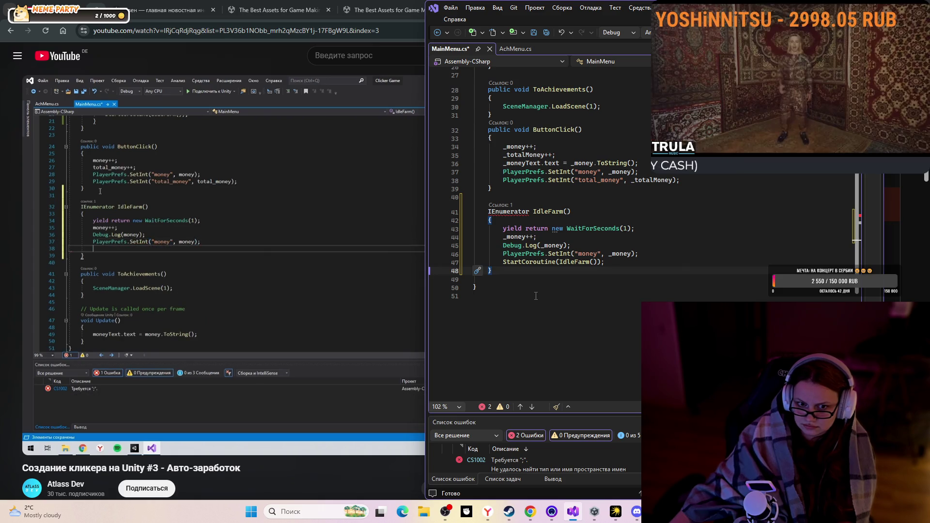
Copy IdleFarm()); from line 47 into Start() after StartCoroutine on line 24, then resume the tutorial
{"action": "left_click", "coordinate": [299, 217]}
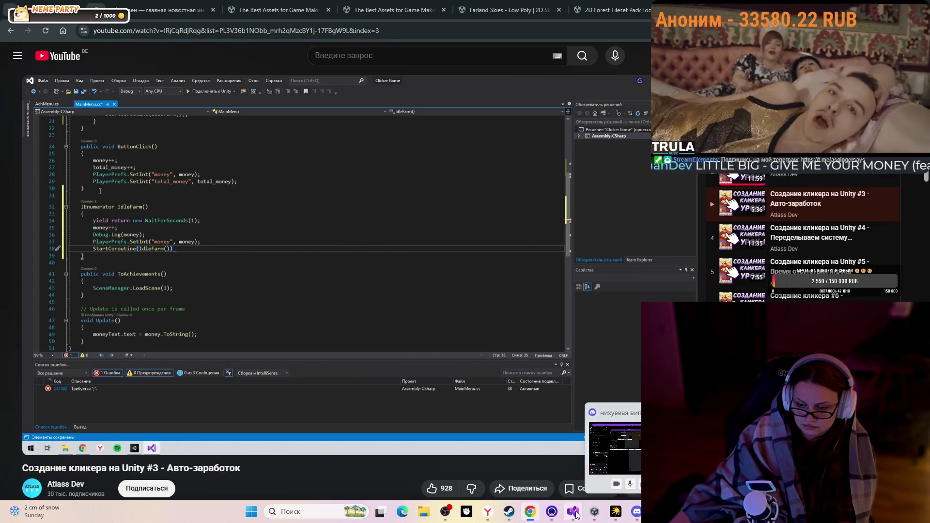
{"action": "left_click", "coordinate": [573, 512]}
{"action": "mouse_move", "coordinate": [620, 264]}
{"action": "left_mouse_down"}
{"action": "mouse_move", "coordinate": [489, 264]}
{"action": "mouse_move", "coordinate": [504, 268]}
{"action": "left_mouse_up"}
{"action": "key", "text": "ctrl+c"}
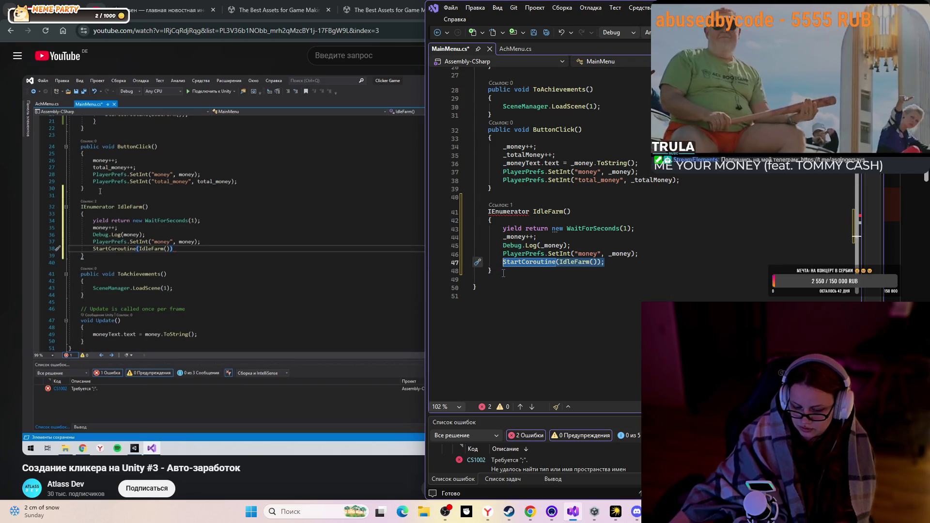
{"action": "scroll", "coordinate": [503, 280], "scroll_direction": "up", "scroll_amount": 2}
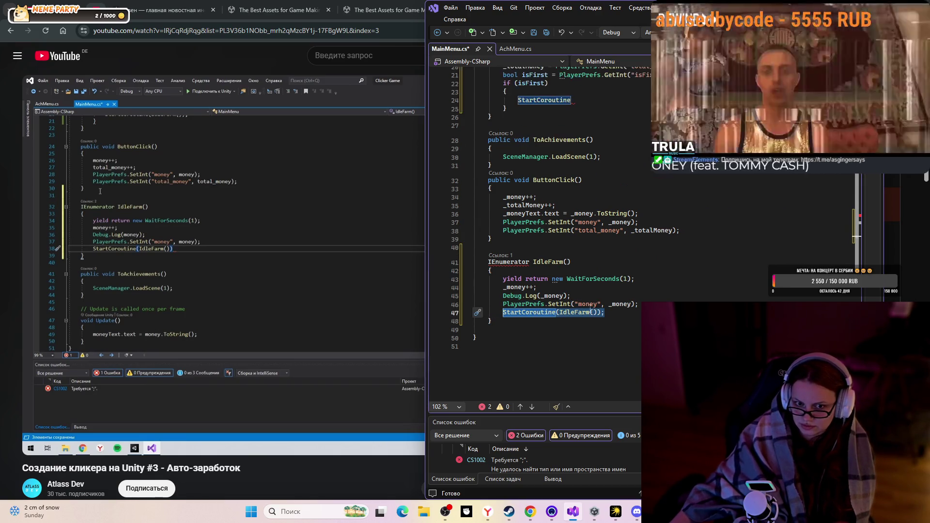
{"action": "scroll", "coordinate": [594, 317], "scroll_direction": "up", "scroll_amount": 4}
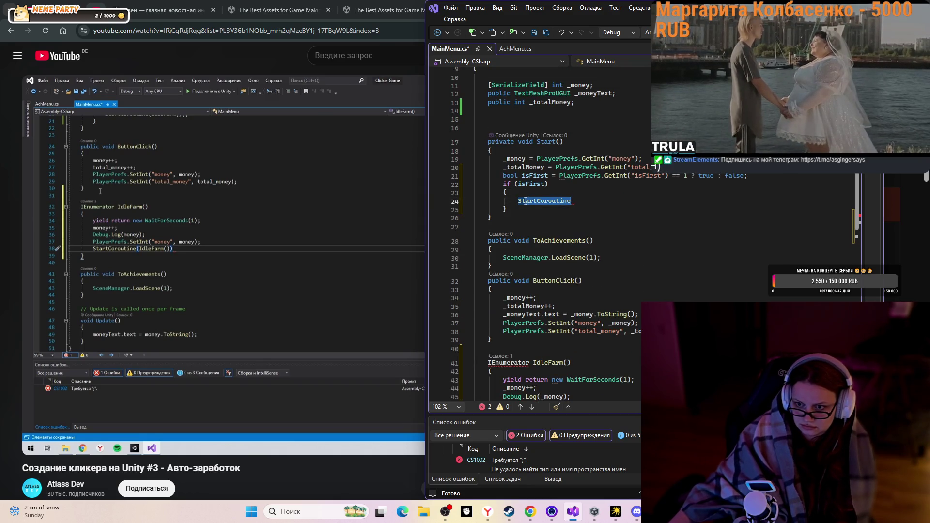
{"action": "key", "text": "ctrl+v"}
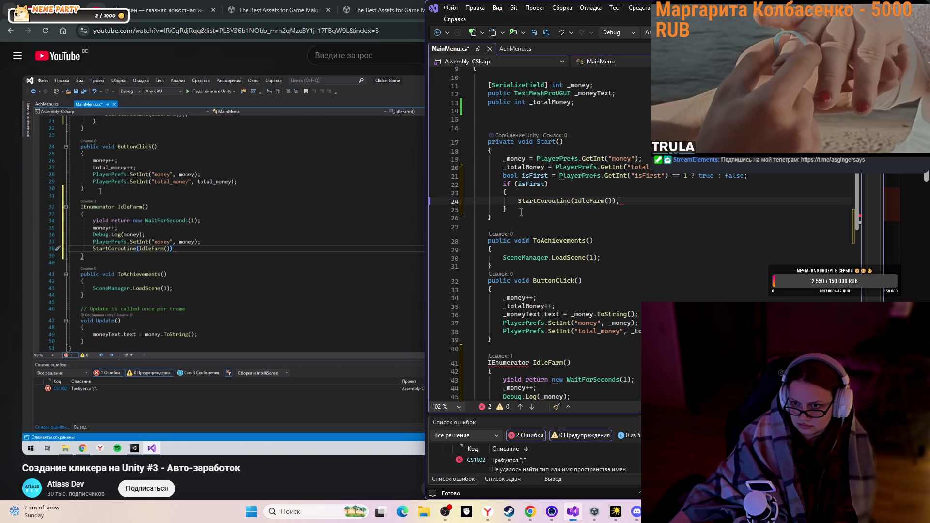
{"action": "scroll", "coordinate": [634, 221], "scroll_direction": "down", "scroll_amount": 5}
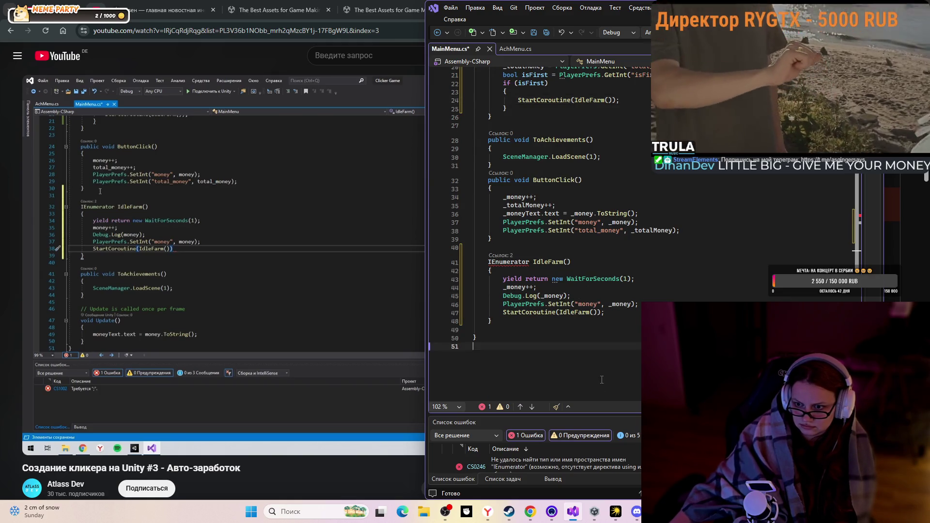
{"action": "left_click", "coordinate": [256, 260]}
{"action": "left_click", "coordinate": [461, 280]}
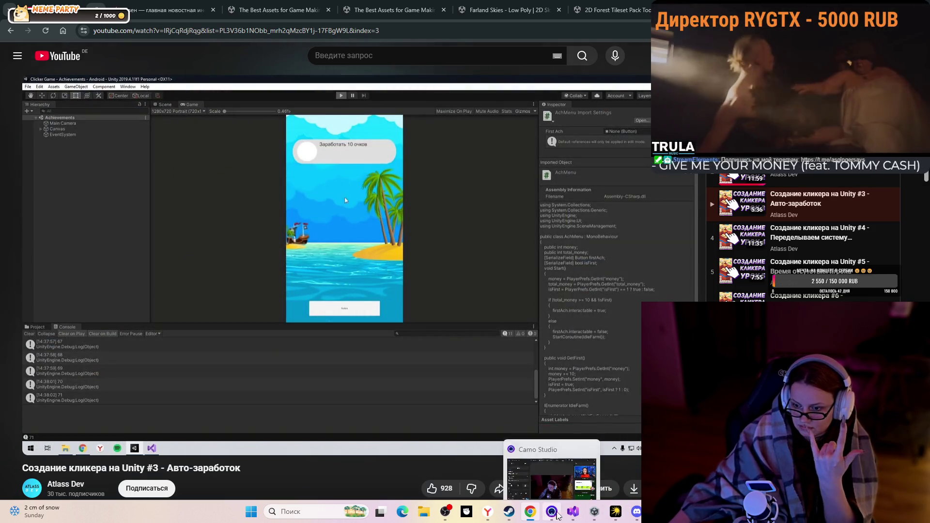
Save MainMenu.cs, clear the code selection, and minimize Visual Studio to return to Unity
{"action": "left_click", "coordinate": [570, 513]}
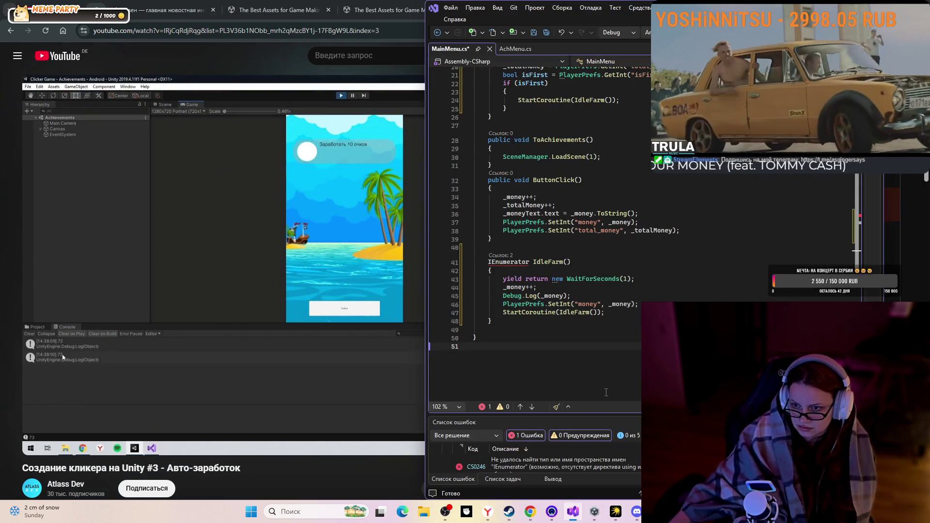
{"action": "key", "text": "ctrl+s"}
{"action": "left_click", "coordinate": [513, 49]}
{"action": "left_click", "coordinate": [510, 315]}
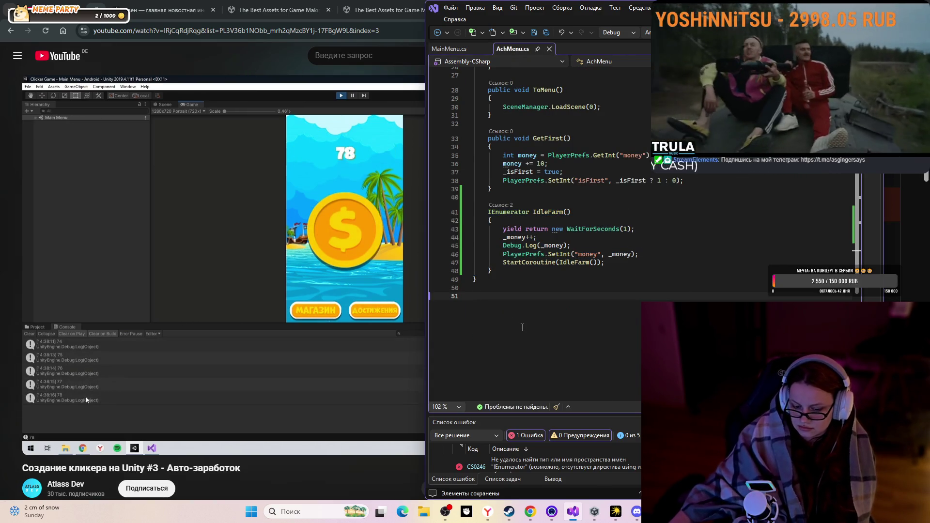
{"action": "key", "text": "super+Down"}
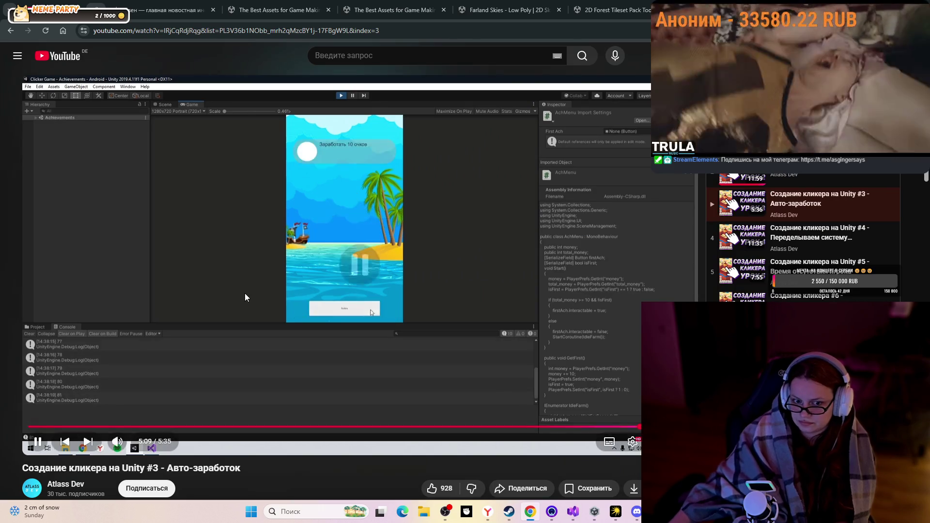
{"action": "key", "text": "alt+Tab"}
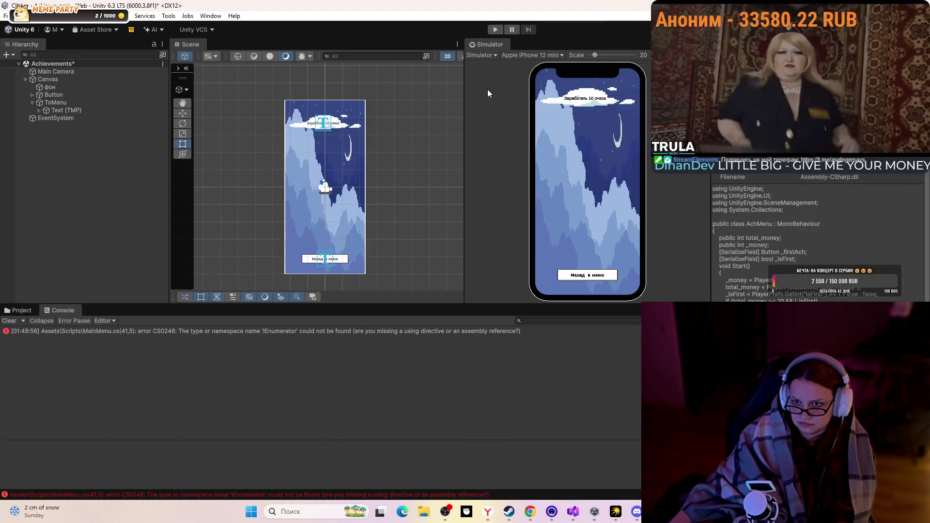
Try running the game, then open MainMenu.cs at the IEnumerator error and compare it with AchMenu.cs
{"action": "left_click", "coordinate": [496, 29]}
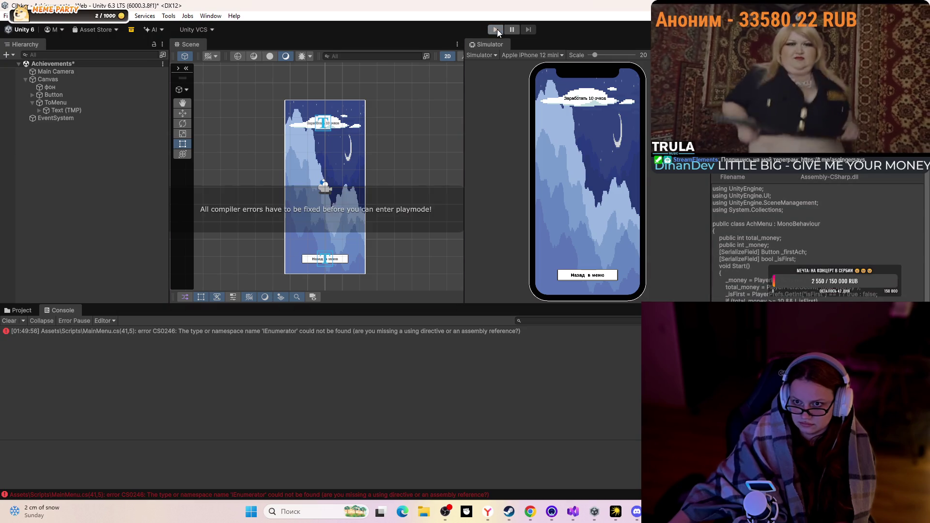
{"action": "double_click", "coordinate": [290, 333]}
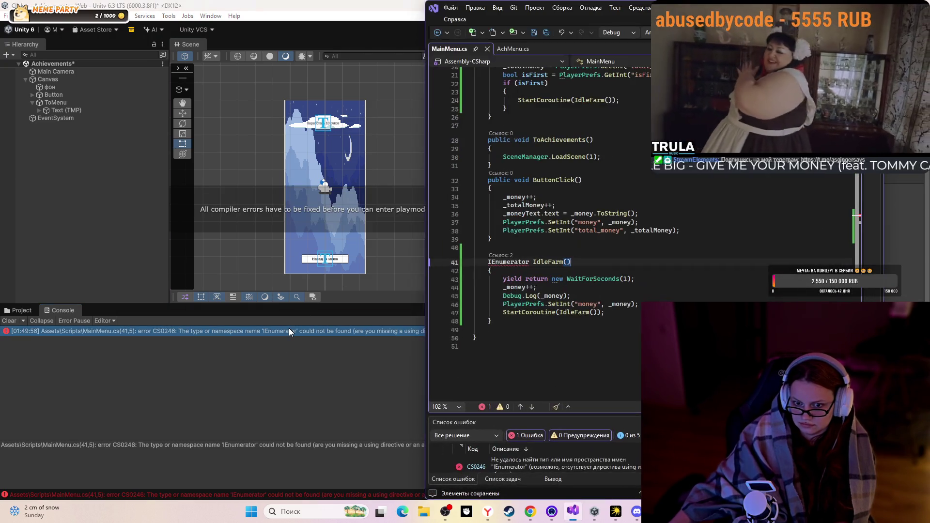
{"action": "scroll", "coordinate": [596, 251], "scroll_direction": "up", "scroll_amount": 7}
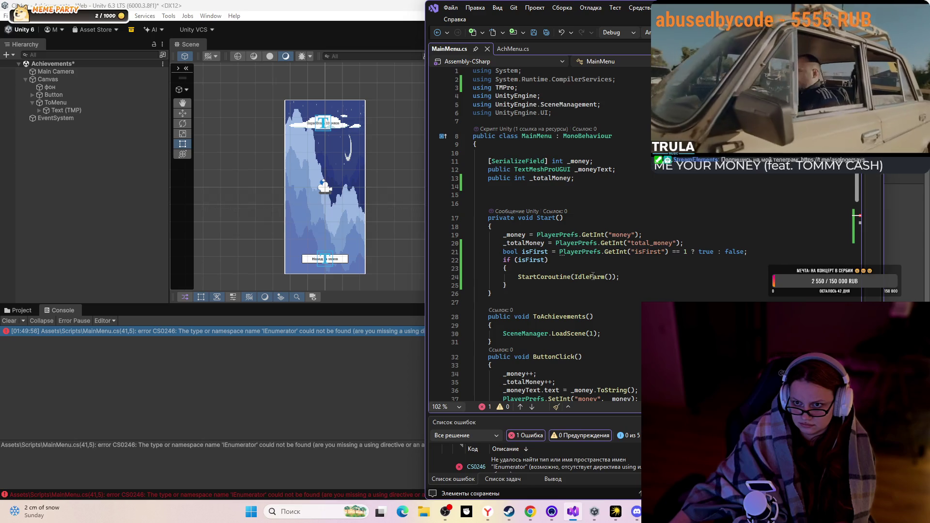
{"action": "left_click", "coordinate": [510, 49]}
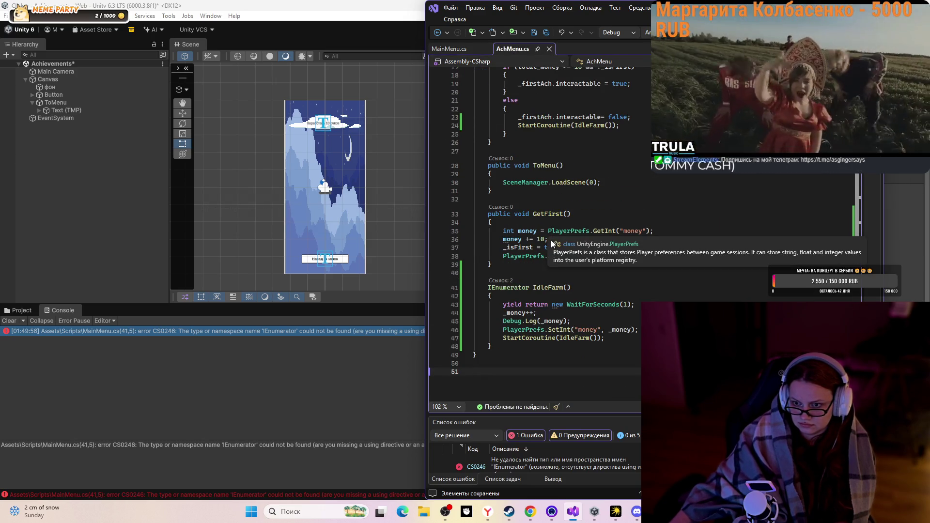
{"action": "scroll", "coordinate": [678, 227], "scroll_direction": "up", "scroll_amount": 6}
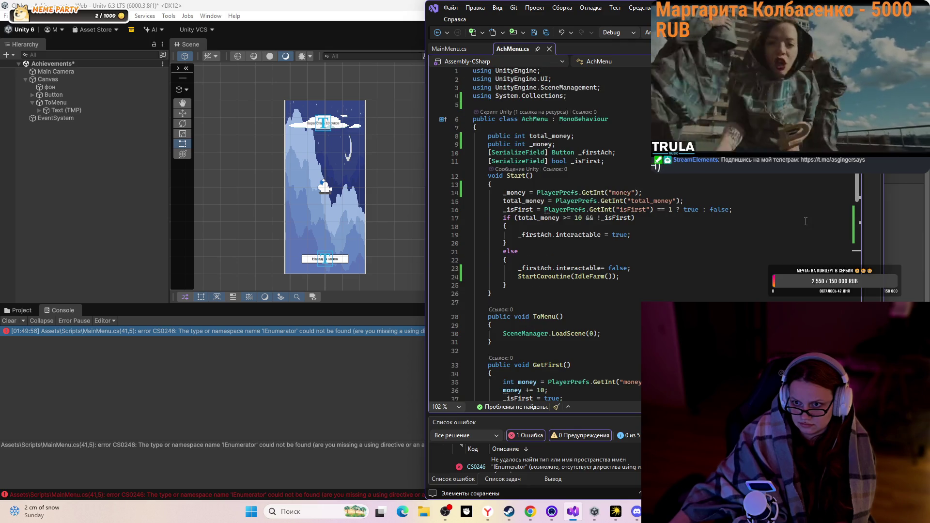
{"action": "left_click", "coordinate": [449, 49]}
{"action": "scroll", "coordinate": [548, 287], "scroll_direction": "down", "scroll_amount": 6}
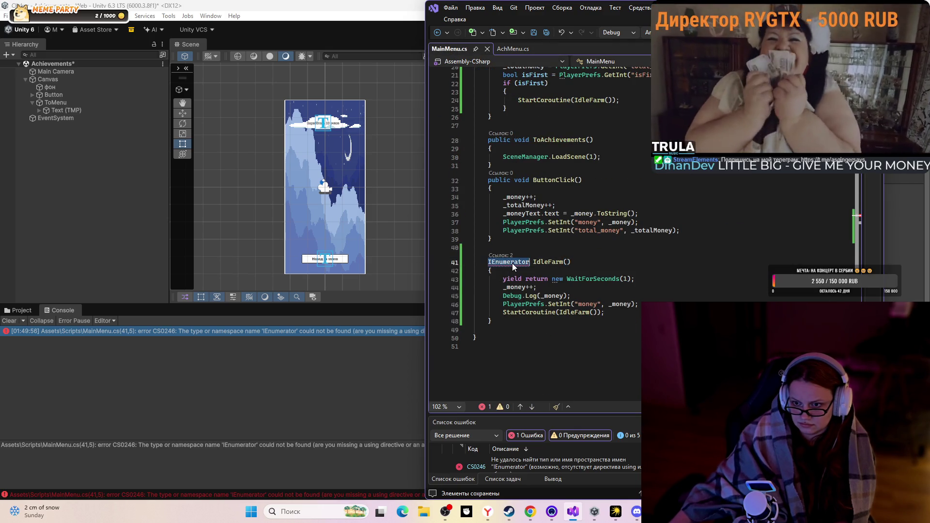
Add the using System.Collections directive to fix the IEnumerator error and save MainMenu.cs
{"action": "mouse_move", "coordinate": [515, 266]}
{"action": "left_click", "coordinate": [538, 297]}
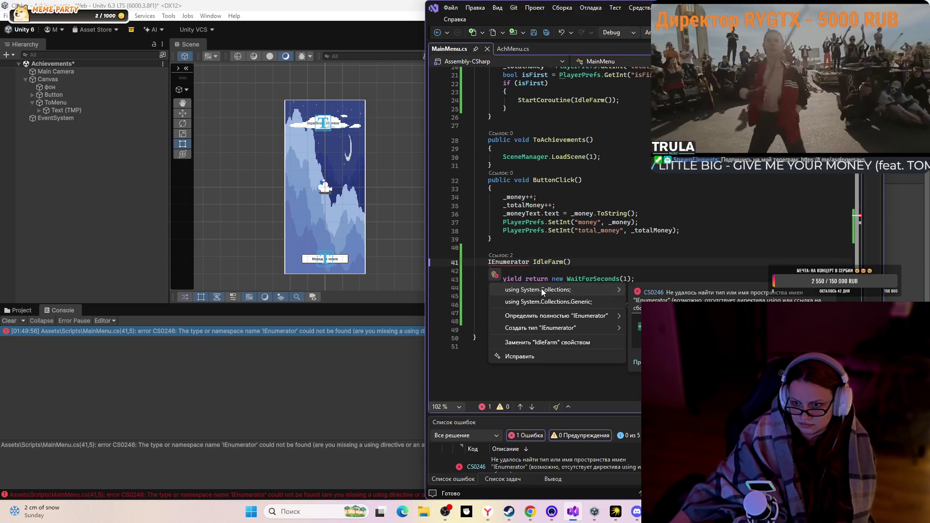
{"action": "left_click", "coordinate": [542, 291]}
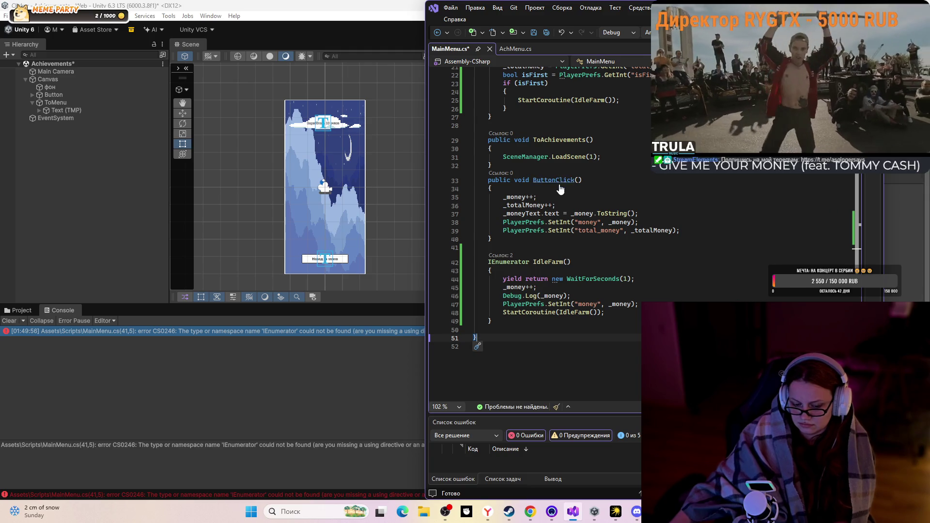
{"action": "key", "text": "ctrl+s"}
{"action": "key", "text": "alt+Tab"}
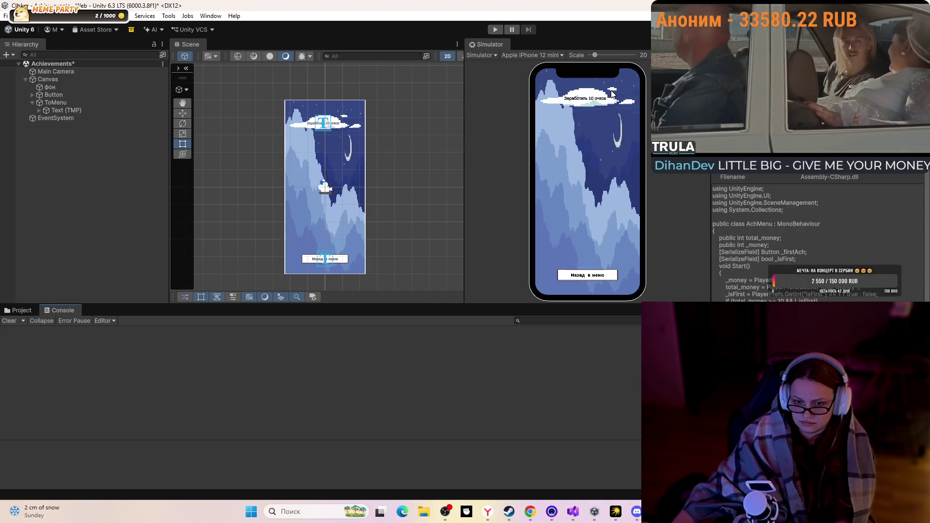
Start play mode, return to the game screen and tap the paw repeatedly to earn money
{"action": "left_click", "coordinate": [496, 30]}
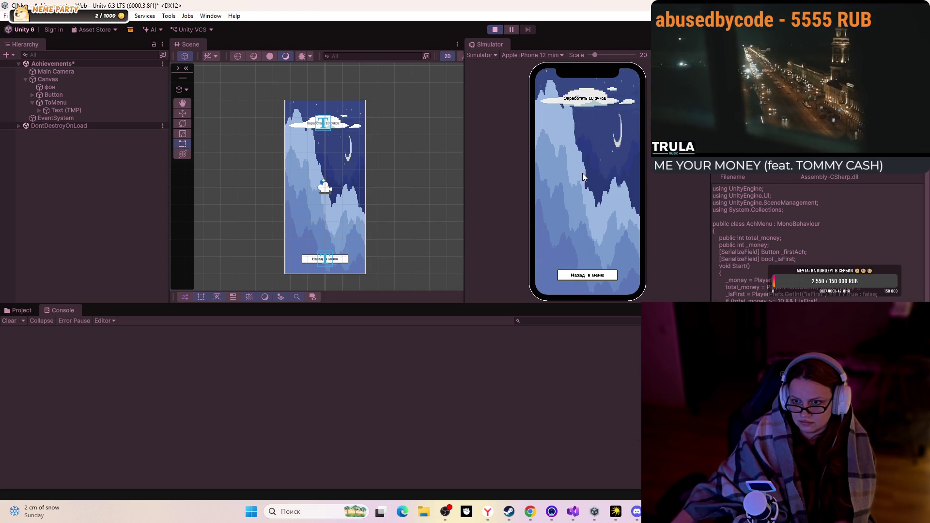
{"action": "left_click", "coordinate": [612, 274]}
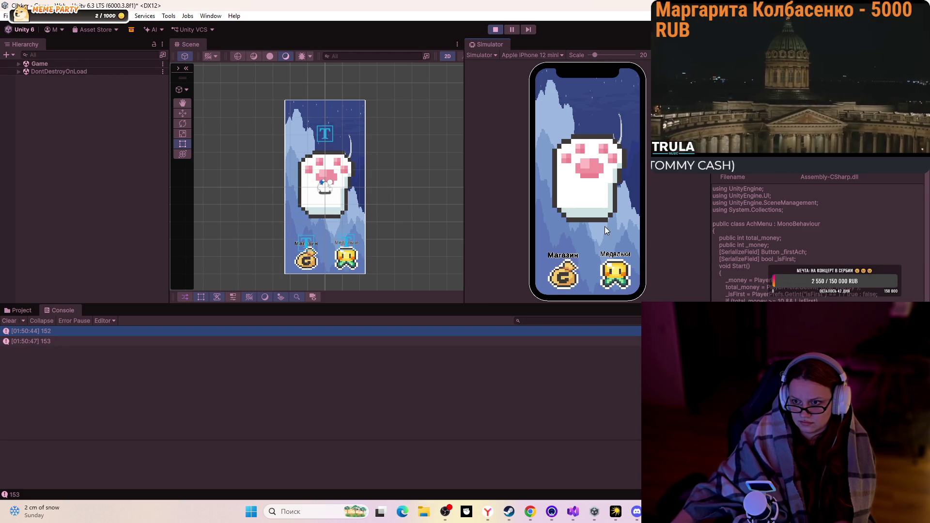
{"action": "left_click", "coordinate": [587, 162]}
{"action": "left_click", "coordinate": [588, 162]}
{"action": "left_click", "coordinate": [587, 162]}
{"action": "left_click", "coordinate": [587, 161]}
{"action": "left_click", "coordinate": [587, 161]}
{"action": "left_click", "coordinate": [587, 162]}
{"action": "left_click", "coordinate": [587, 162]}
{"action": "left_click", "coordinate": [587, 164]}
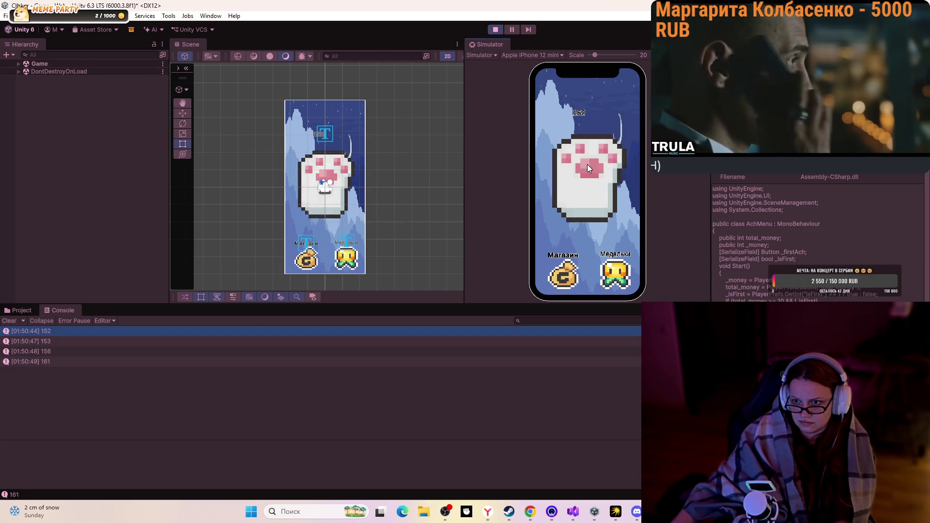
{"action": "left_click", "coordinate": [587, 165]}
{"action": "left_click", "coordinate": [587, 165]}
{"action": "left_click", "coordinate": [586, 164]}
{"action": "left_click", "coordinate": [586, 165]}
{"action": "left_click", "coordinate": [587, 164]}
{"action": "left_click", "coordinate": [586, 165]}
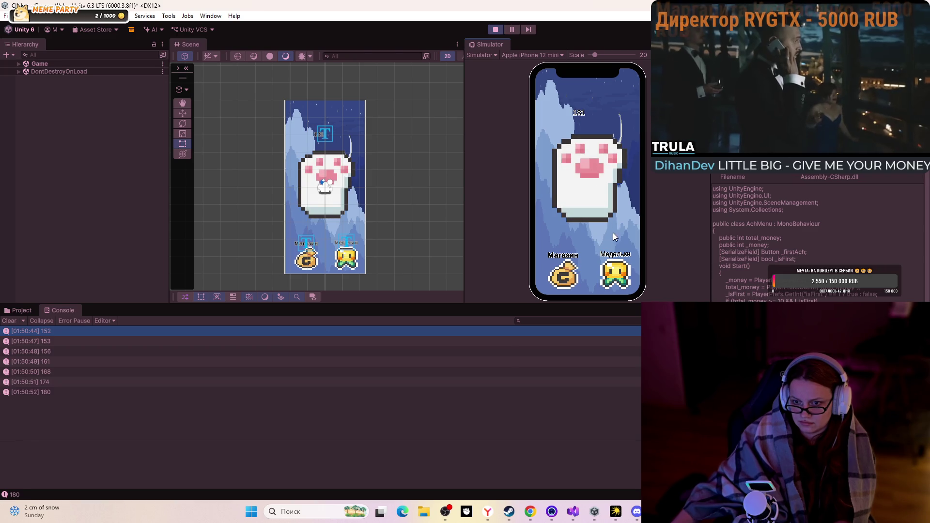
Switch between the Achievements and game screens, stop play mode, and return to Visual Studio
{"action": "left_click", "coordinate": [621, 262]}
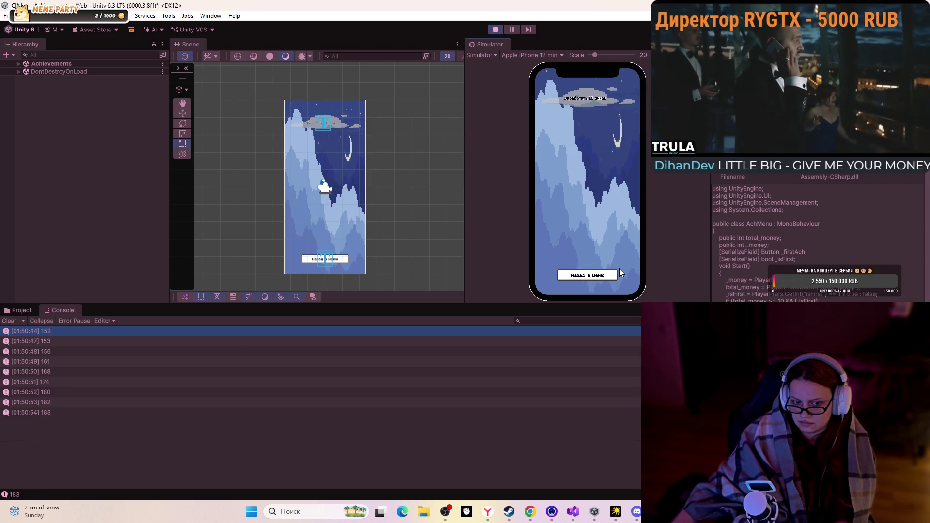
{"action": "left_click", "coordinate": [607, 275]}
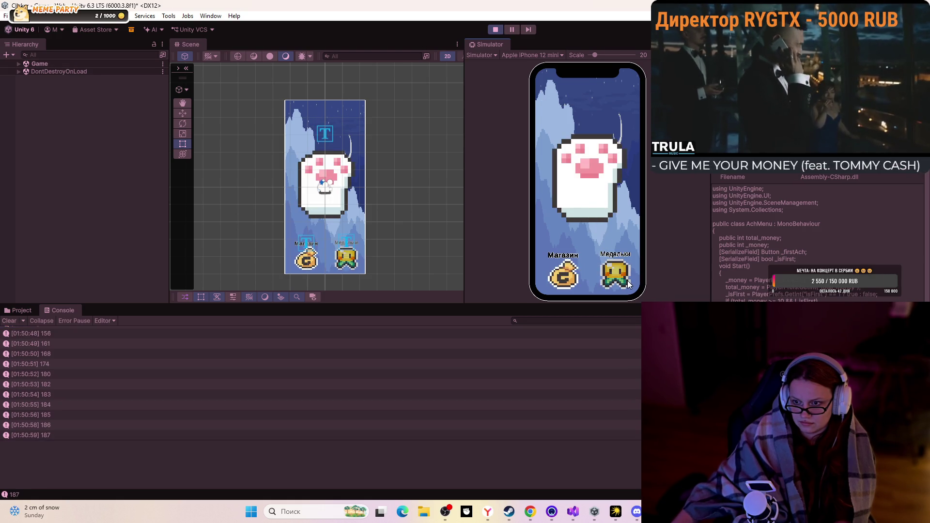
{"action": "left_click", "coordinate": [617, 273]}
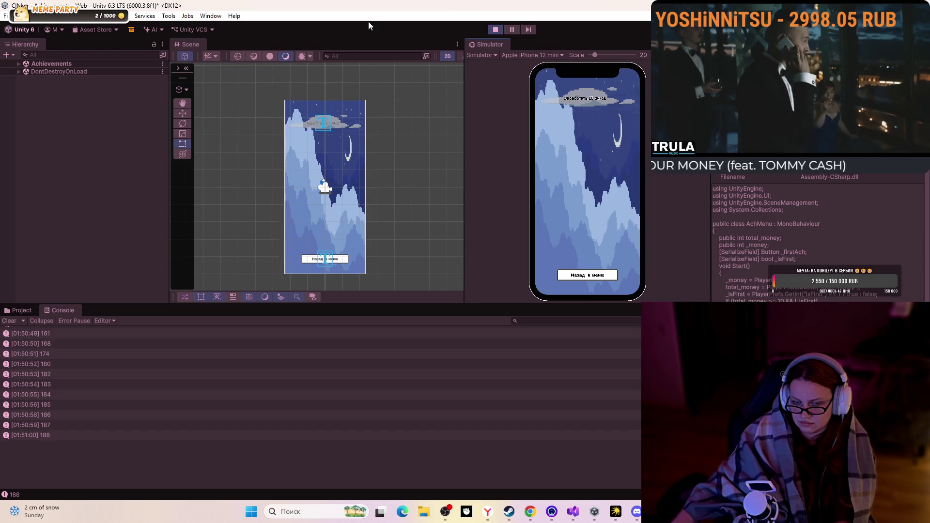
{"action": "left_click", "coordinate": [492, 31]}
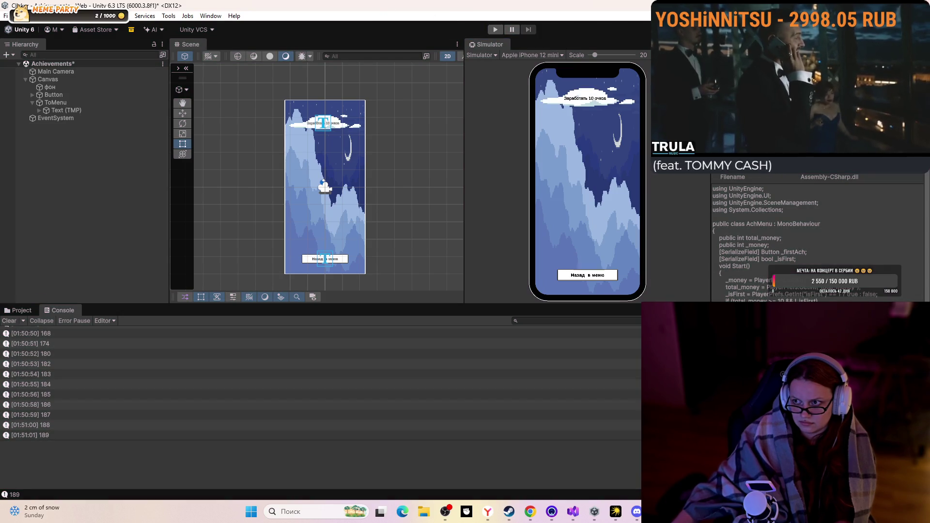
{"action": "left_click", "coordinate": [595, 512]}
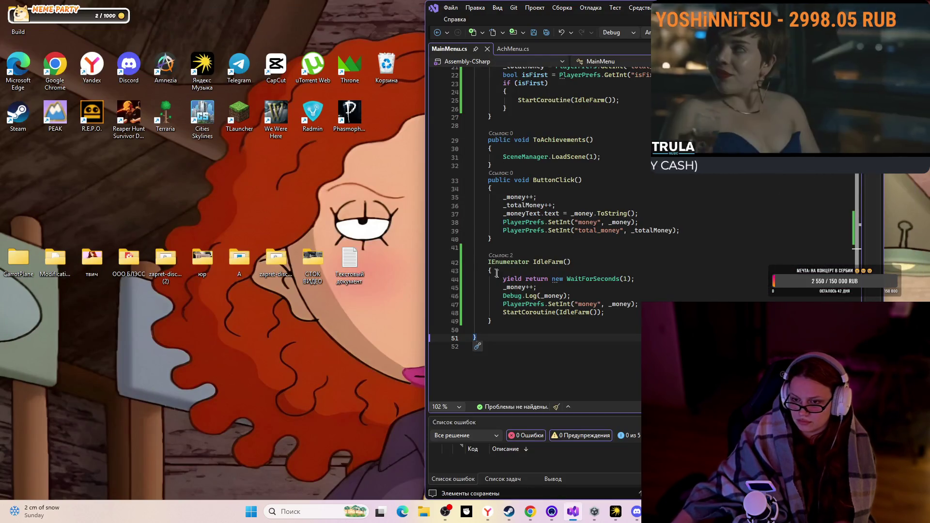
Resume the tutorial, load playlist video #4 and pause it, then focus the Discord screen share
{"action": "left_click", "coordinate": [530, 511]}
{"action": "left_click", "coordinate": [636, 252]}
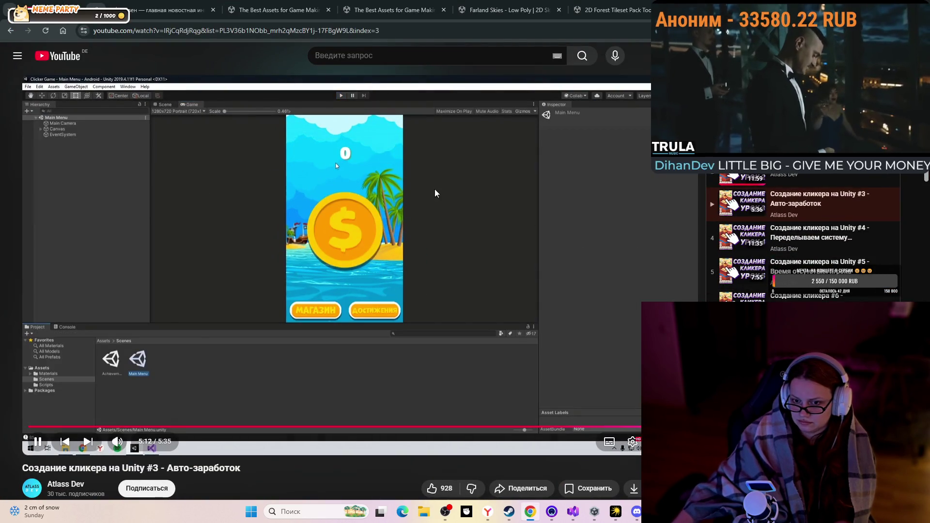
{"action": "left_click", "coordinate": [736, 239]}
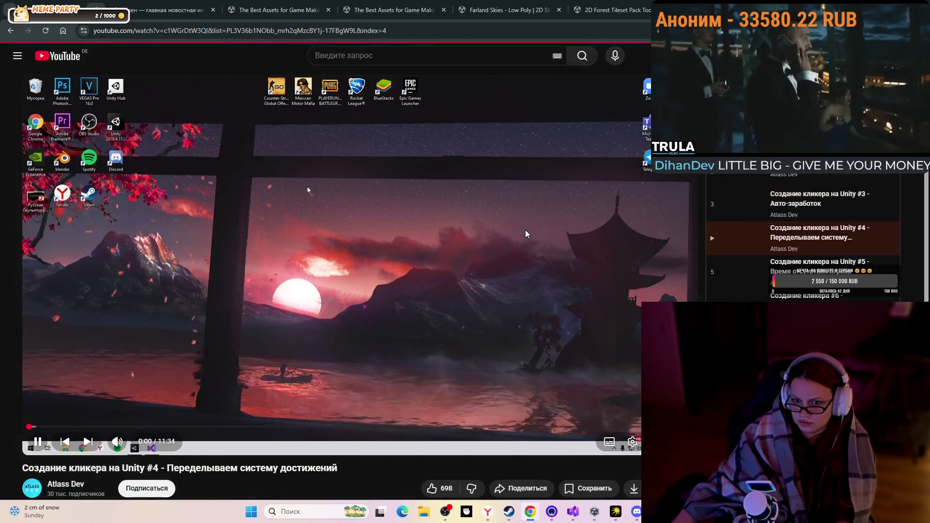
{"action": "left_click", "coordinate": [525, 236]}
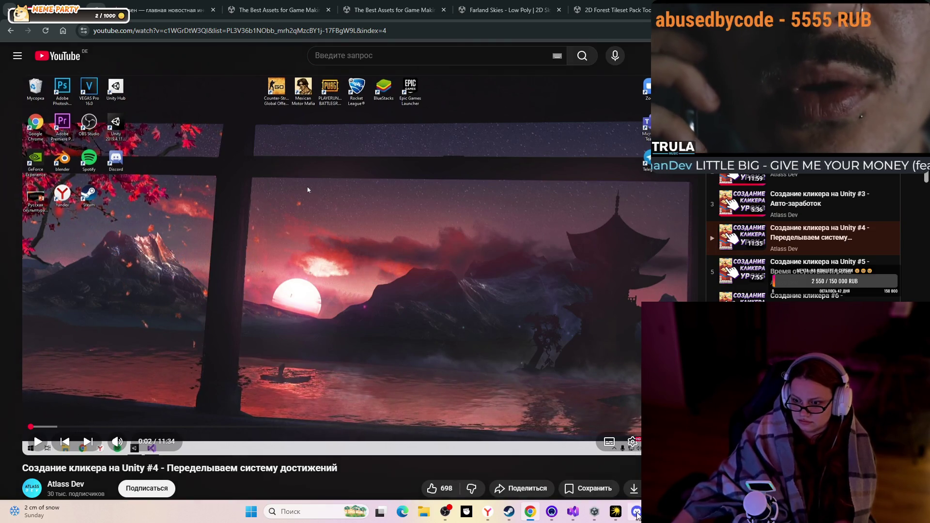
{"action": "left_click", "coordinate": [636, 511]}
{"action": "left_click", "coordinate": [562, 194]}
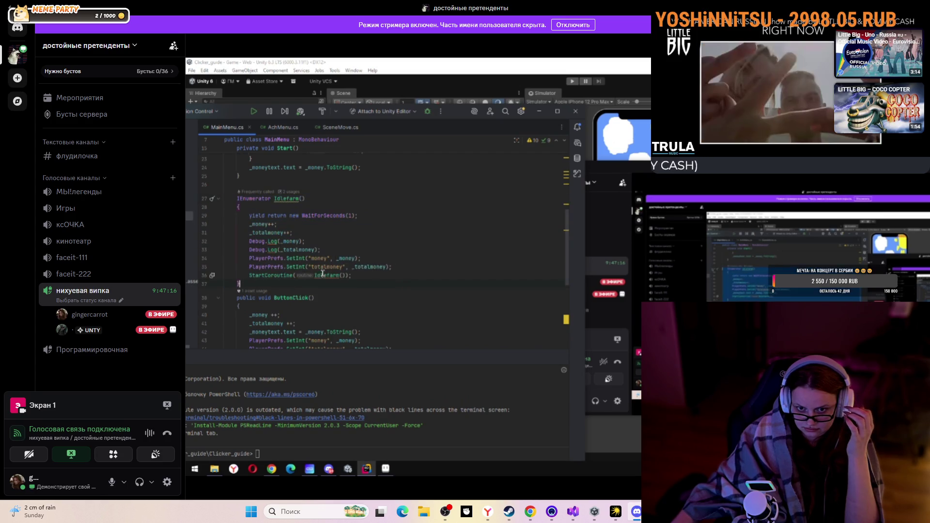
{"action": "mouse_move", "coordinate": [559, 430]}
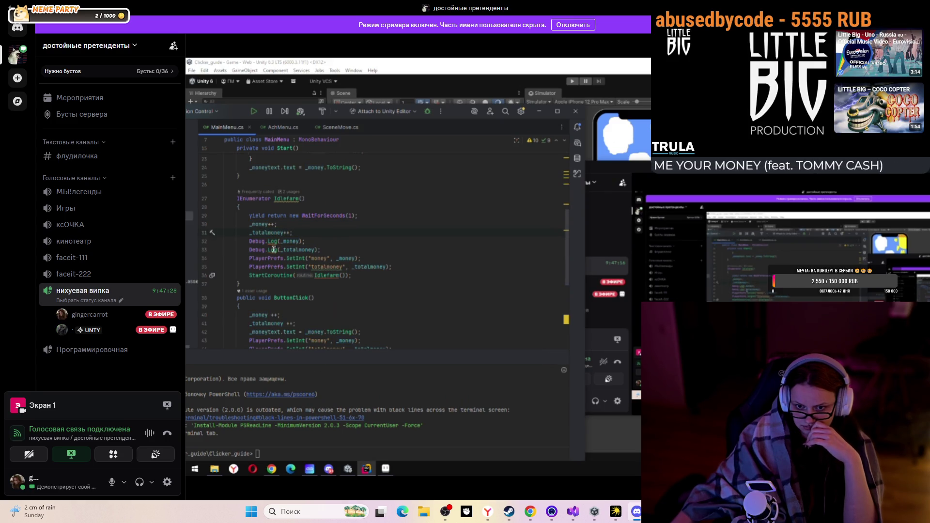
{"action": "mouse_move", "coordinate": [322, 291]}
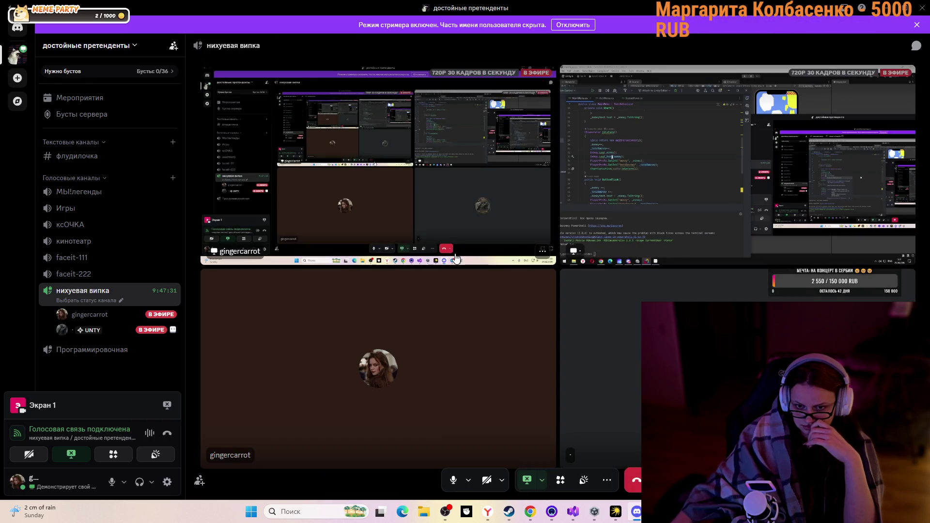
{"action": "left_click", "coordinate": [322, 291]}
{"action": "left_click", "coordinate": [741, 176]}
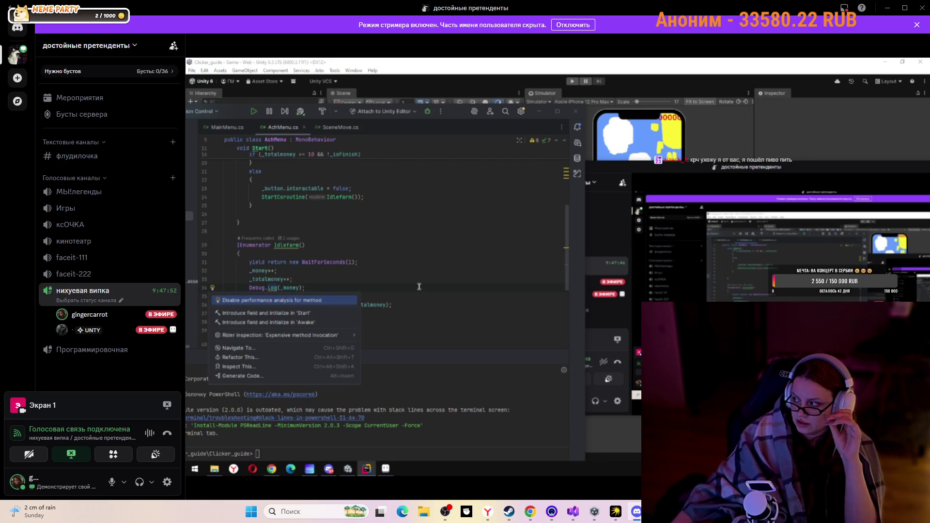
{"action": "mouse_move", "coordinate": [726, 174]}
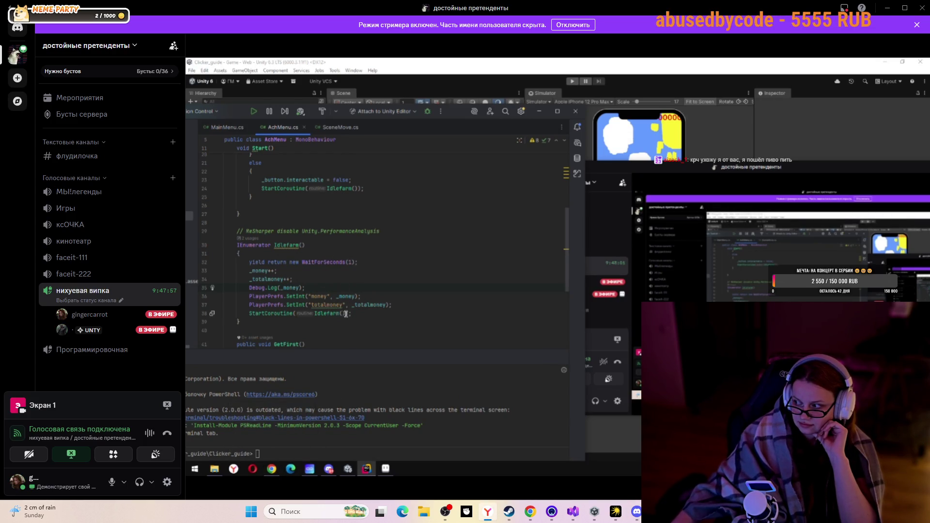
{"action": "mouse_move", "coordinate": [469, 332]}
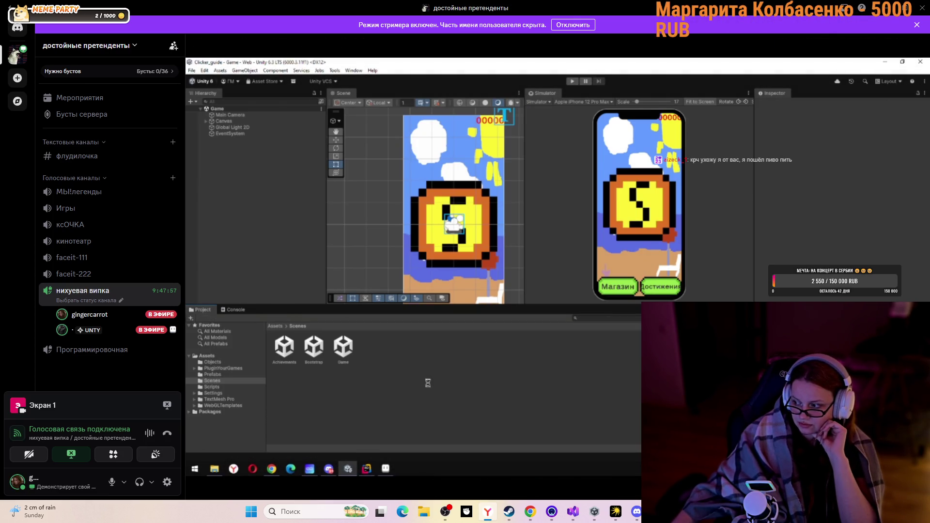
{"action": "left_click", "coordinate": [272, 468]}
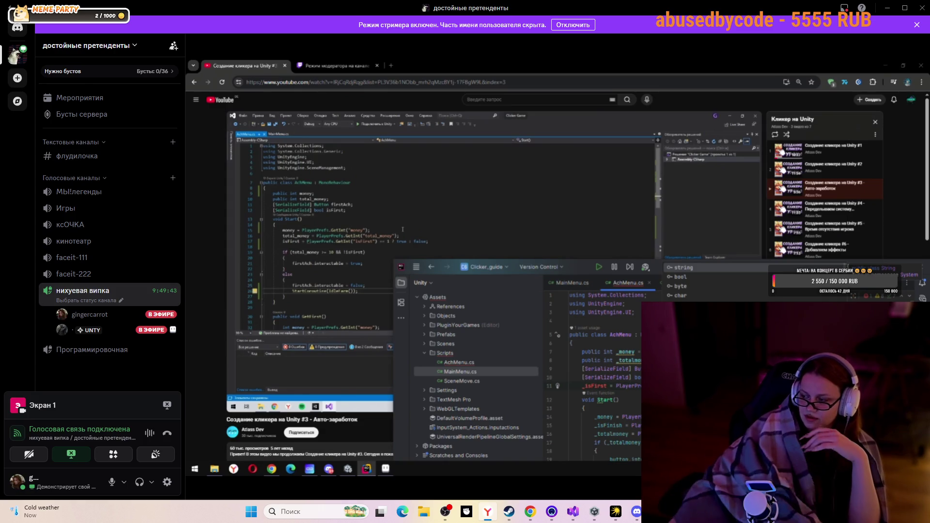
{"action": "left_click", "coordinate": [572, 511]}
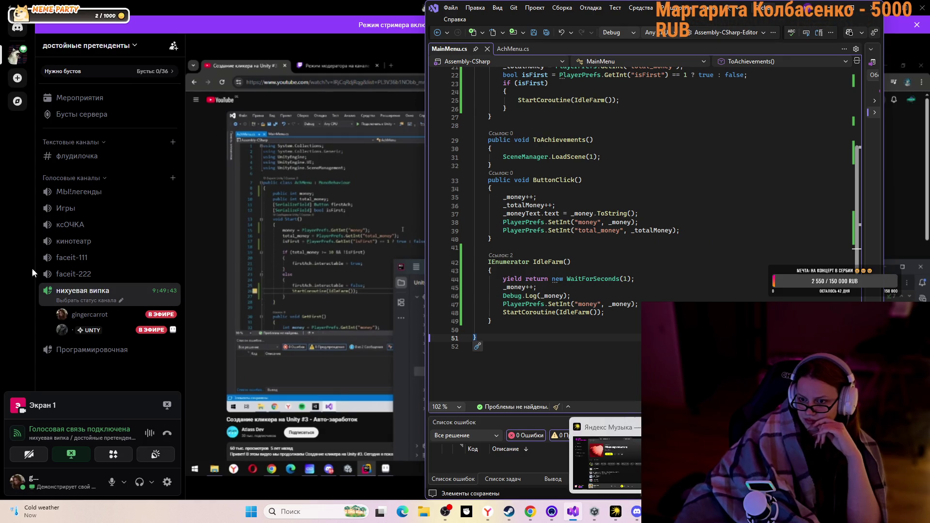
{"action": "scroll", "coordinate": [617, 261], "scroll_direction": "up", "scroll_amount": 4}
{"action": "scroll", "coordinate": [618, 262], "scroll_direction": "up", "scroll_amount": 3}
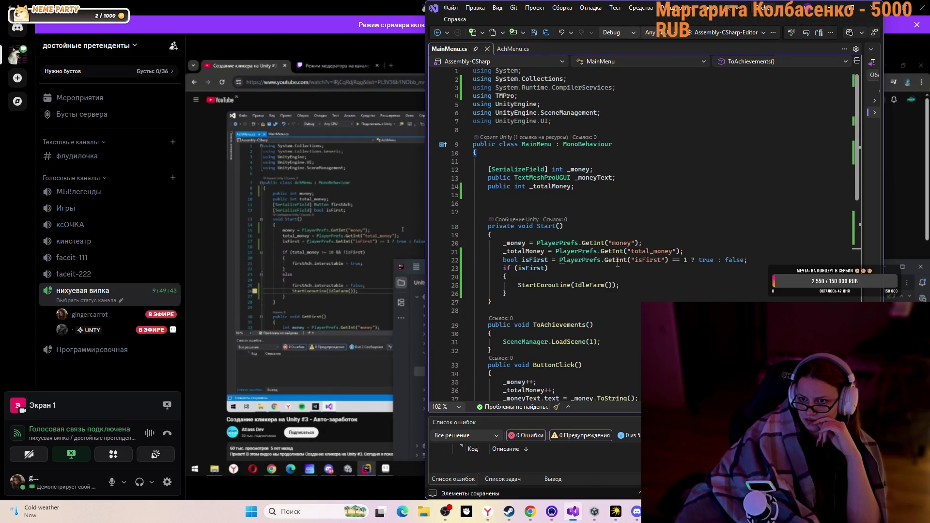
{"action": "left_click", "coordinate": [829, 7]}
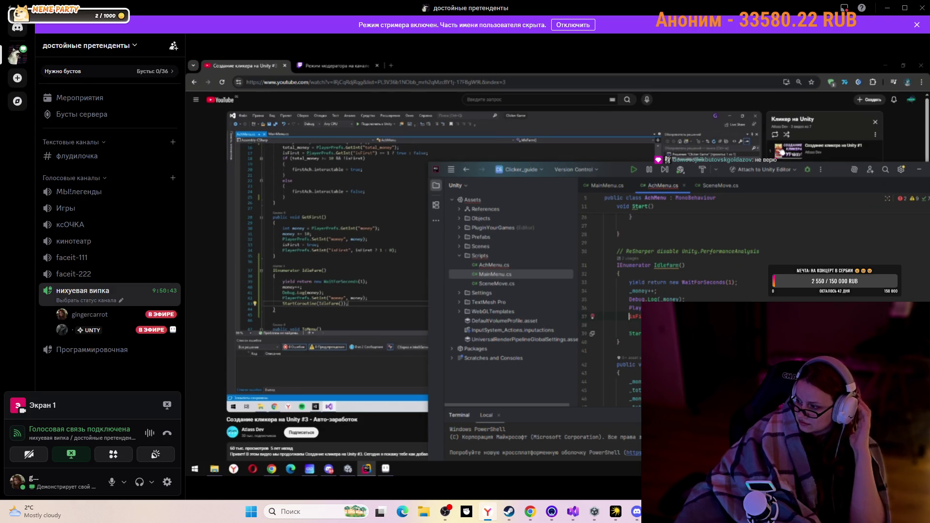
{"action": "mouse_move", "coordinate": [557, 291]}
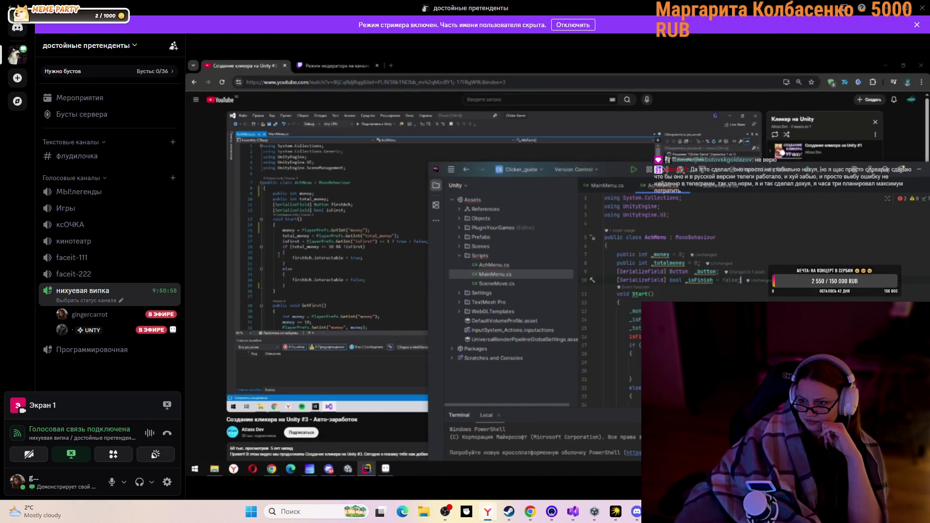
{"action": "mouse_move", "coordinate": [561, 511]}
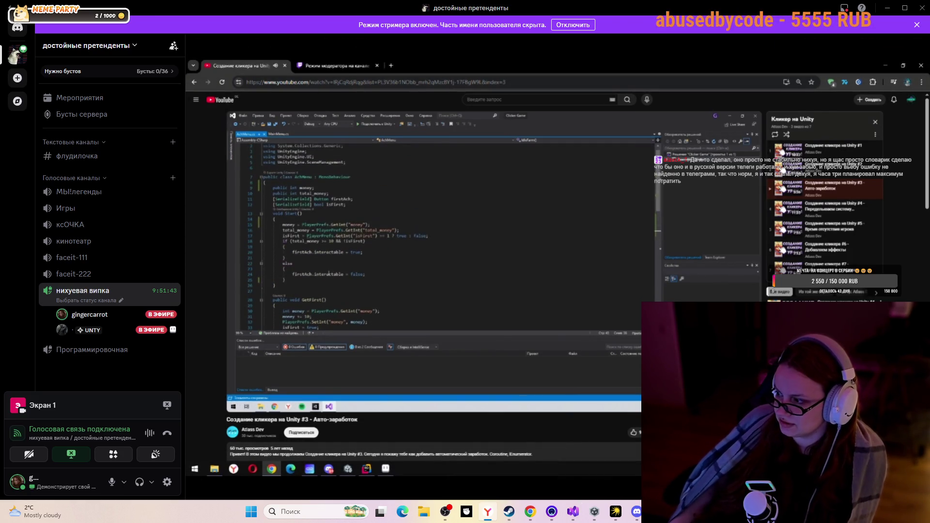
{"action": "left_click", "coordinate": [334, 61]}
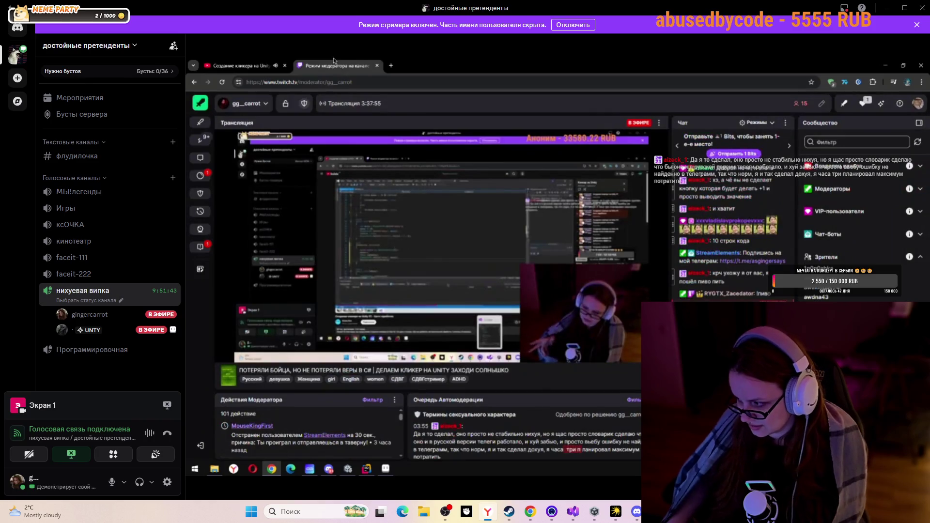
{"action": "left_click", "coordinate": [254, 62]}
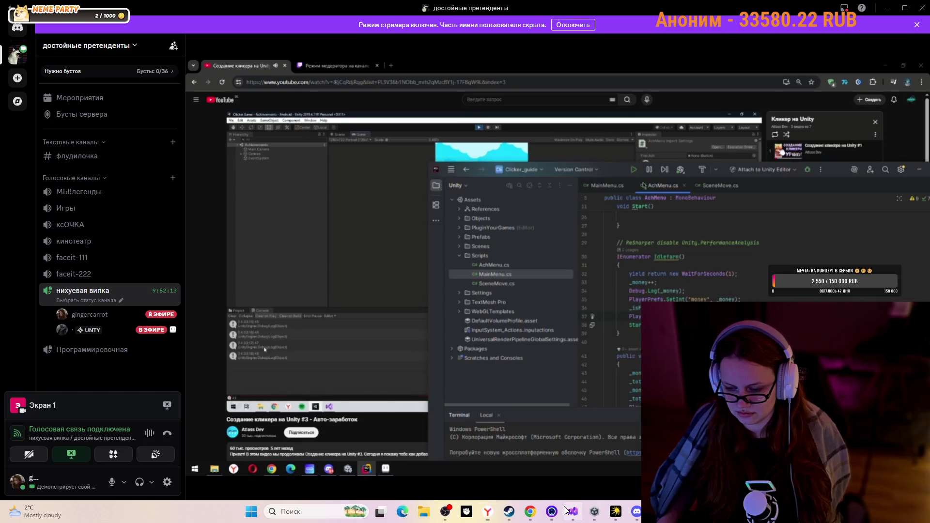
{"action": "left_click", "coordinate": [565, 509]}
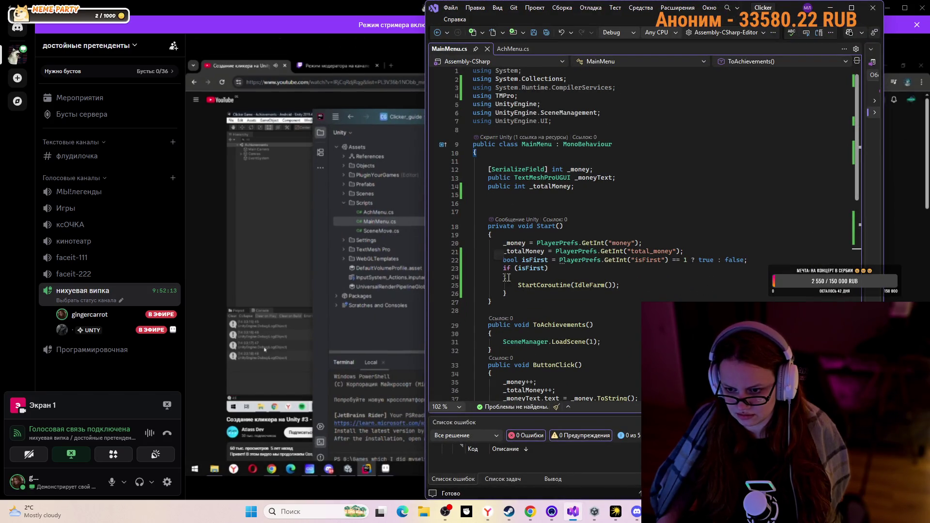
{"action": "left_click", "coordinate": [541, 260]}
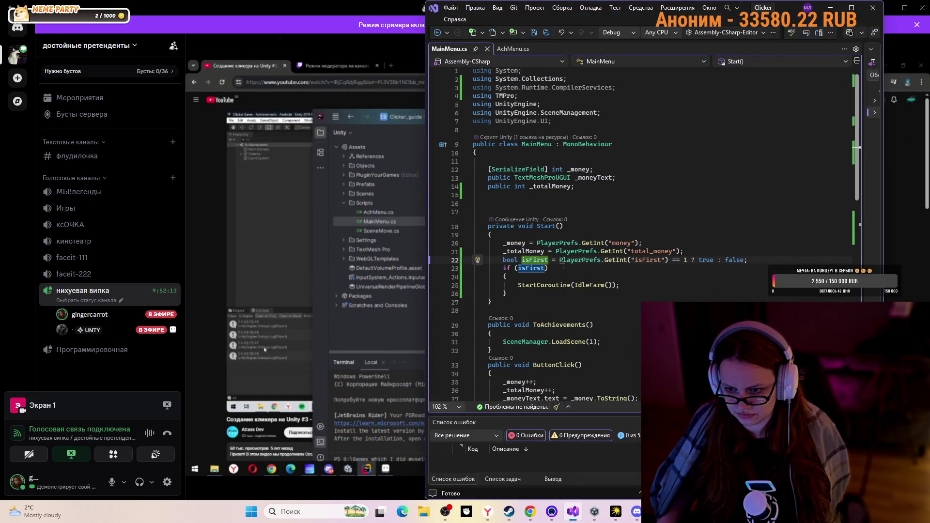
{"action": "left_click", "coordinate": [565, 274]}
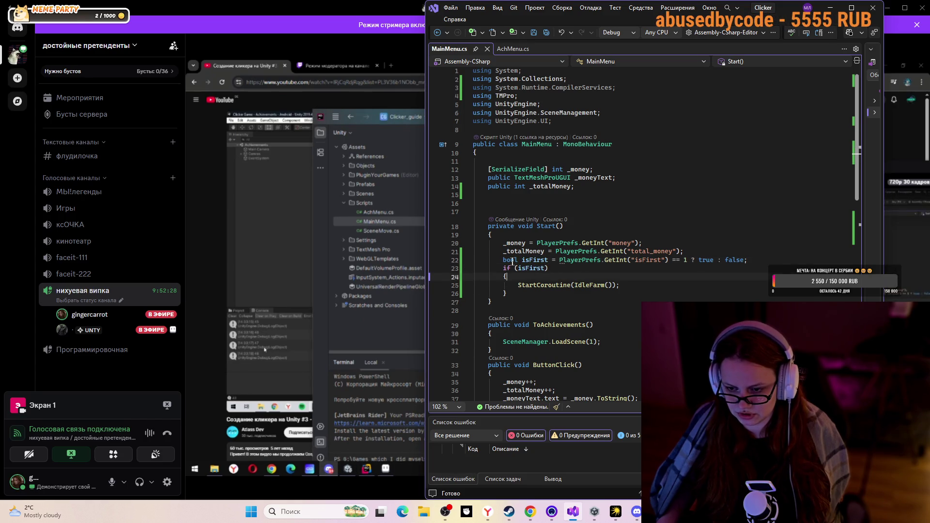
{"action": "mouse_move", "coordinate": [511, 260]}
{"action": "left_mouse_down"}
{"action": "mouse_move", "coordinate": [547, 269]}
{"action": "mouse_move", "coordinate": [750, 259]}
{"action": "left_mouse_up"}
{"action": "right_click", "coordinate": [741, 264]}
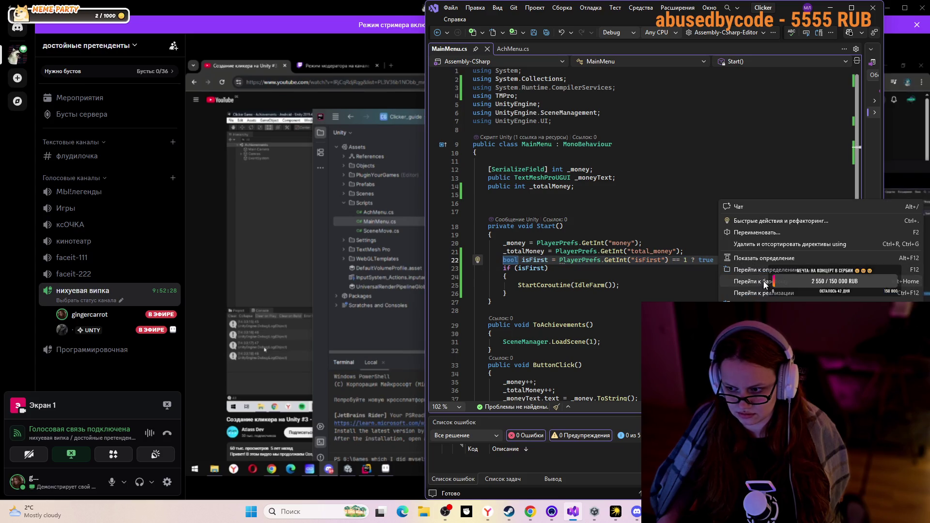
{"action": "left_click", "coordinate": [628, 270]}
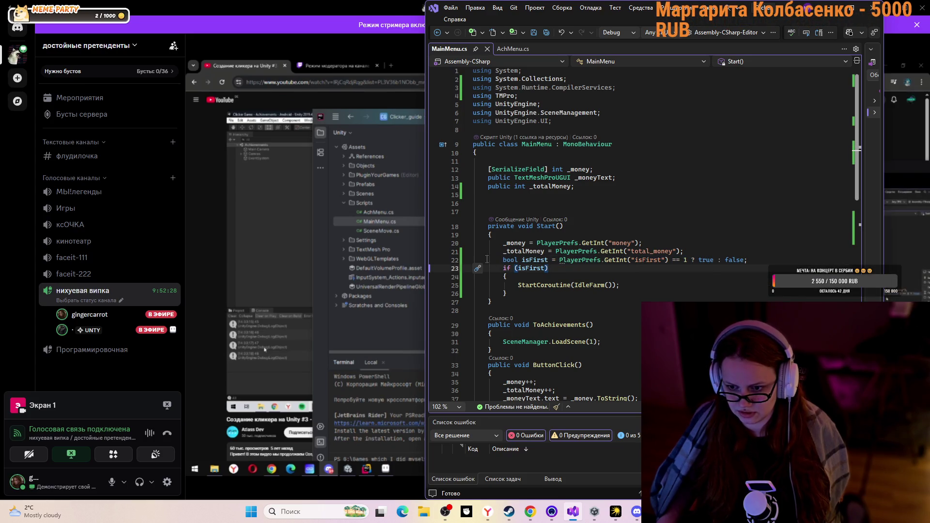
{"action": "left_click_drag", "start_coordinate": [503, 260], "coordinate": [686, 264]}
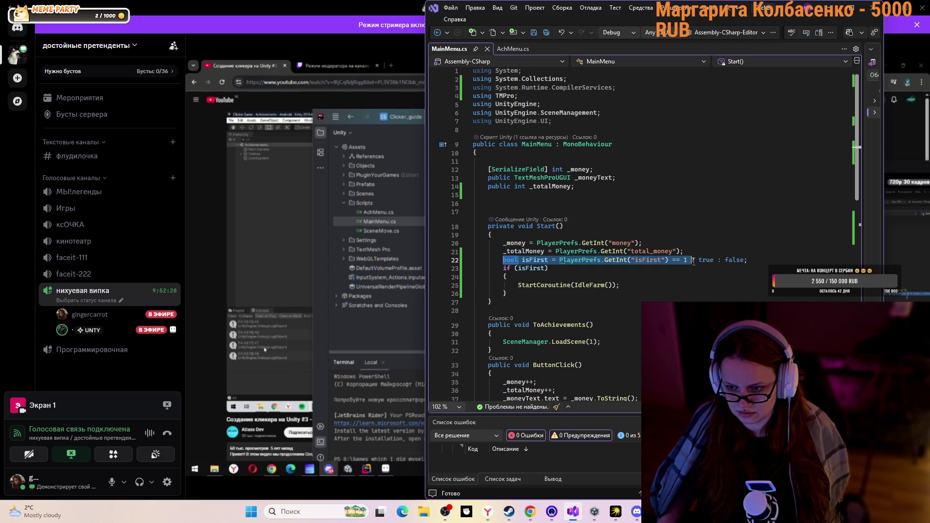
{"action": "left_click", "coordinate": [673, 283]}
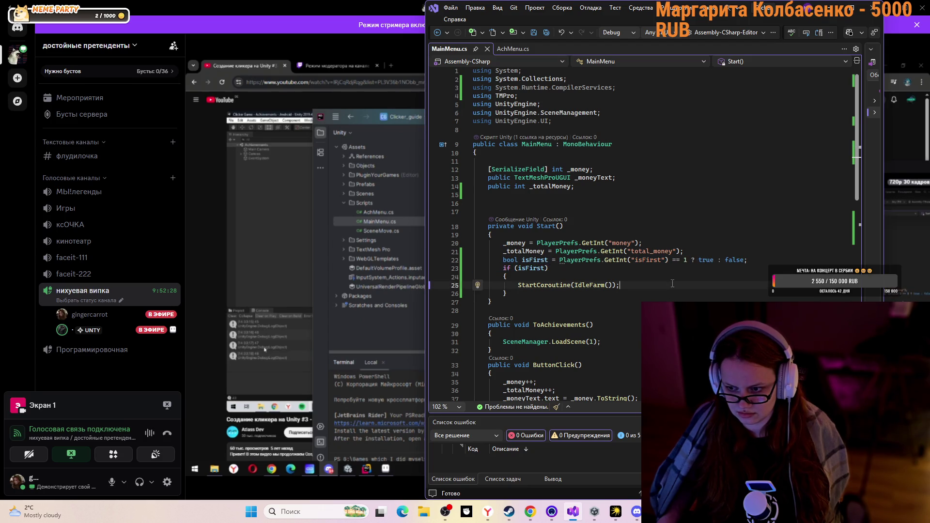
{"action": "left_click", "coordinate": [648, 281]}
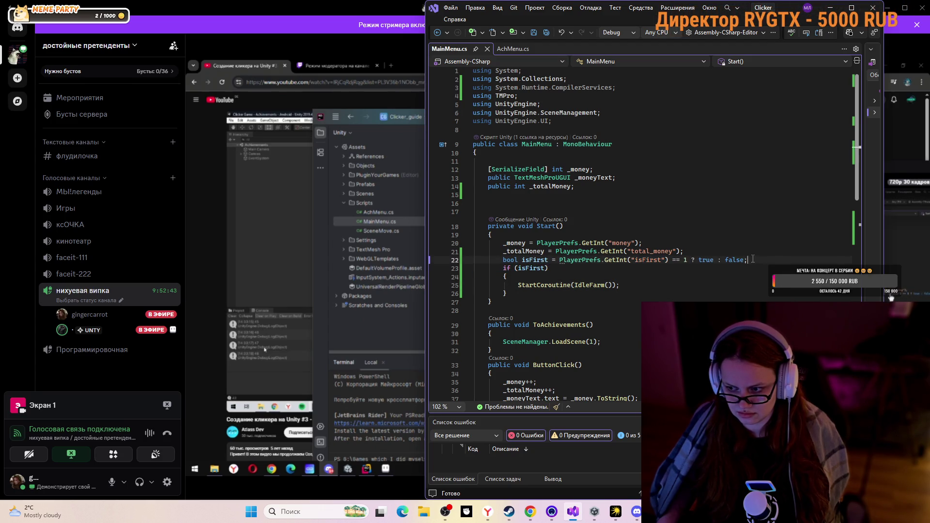
{"action": "left_click_drag", "start_coordinate": [753, 259], "coordinate": [504, 261]}
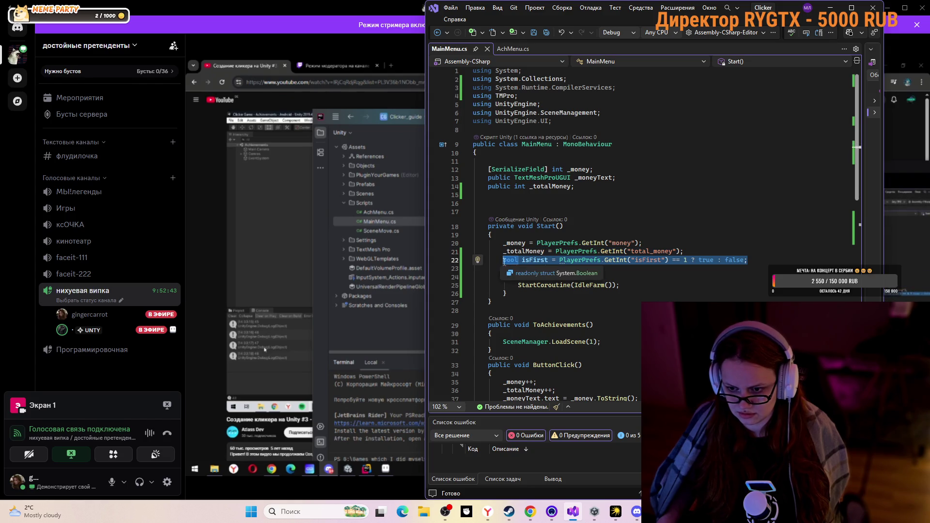
{"action": "left_click", "coordinate": [488, 311]}
{"action": "left_click", "coordinate": [830, 8]}
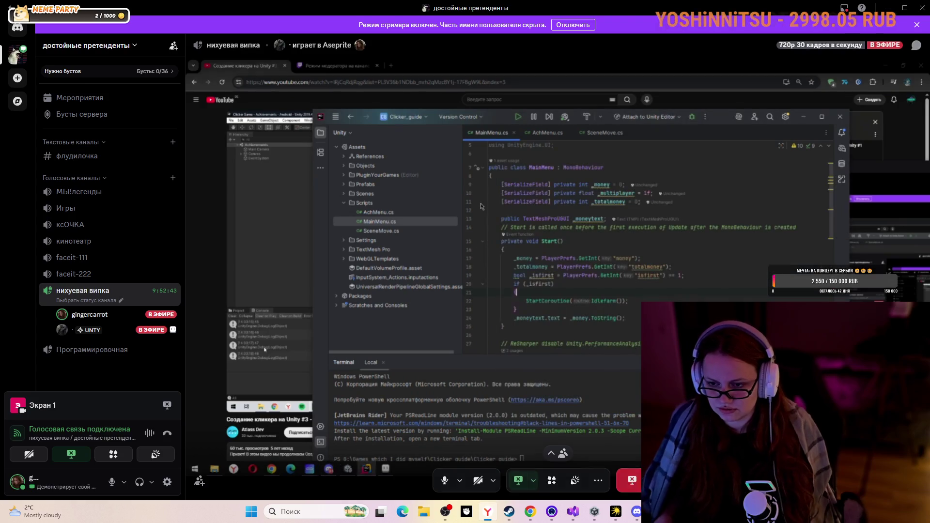
Restore Visual Studio from the taskbar and minimize it again
{"action": "left_click", "coordinate": [574, 511]}
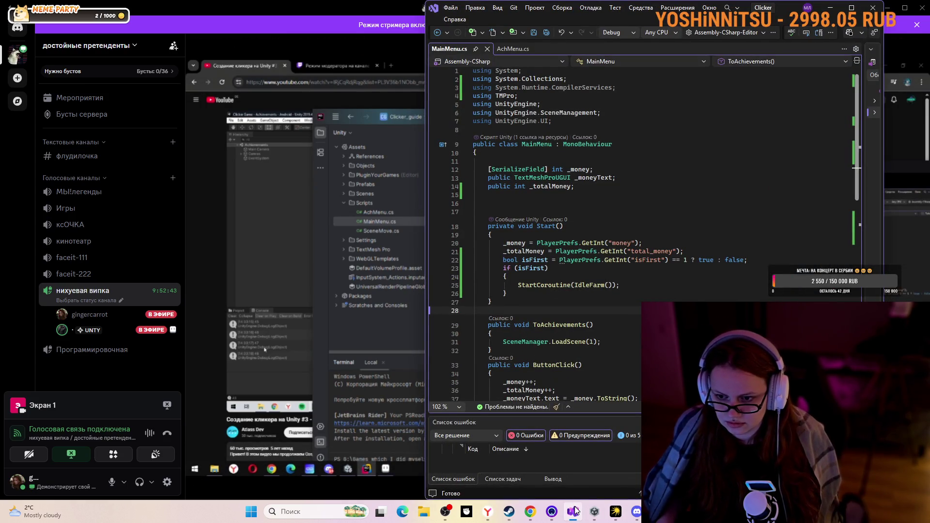
{"action": "left_click", "coordinate": [574, 511]}
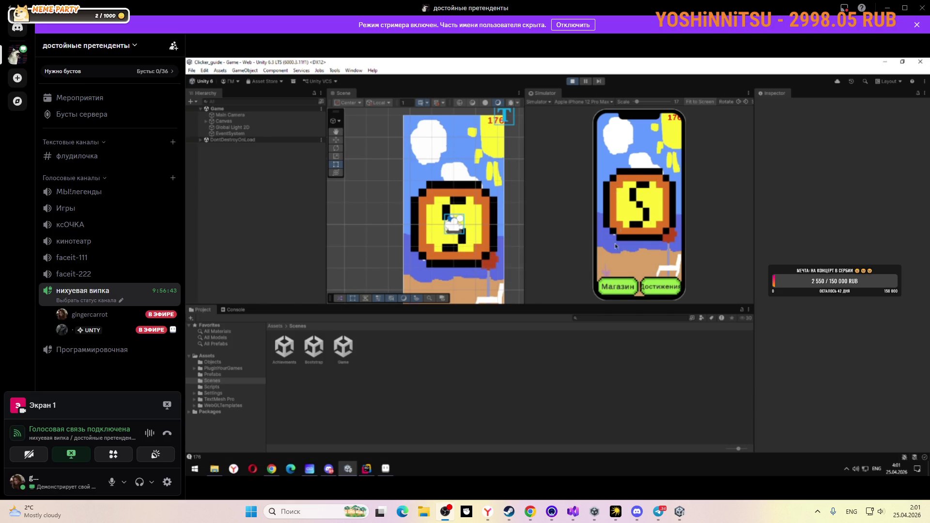
View the logged money values in Unity's Console, then bring YouTube clicker tutorial #4 to the front
{"action": "left_click", "coordinate": [236, 310]}
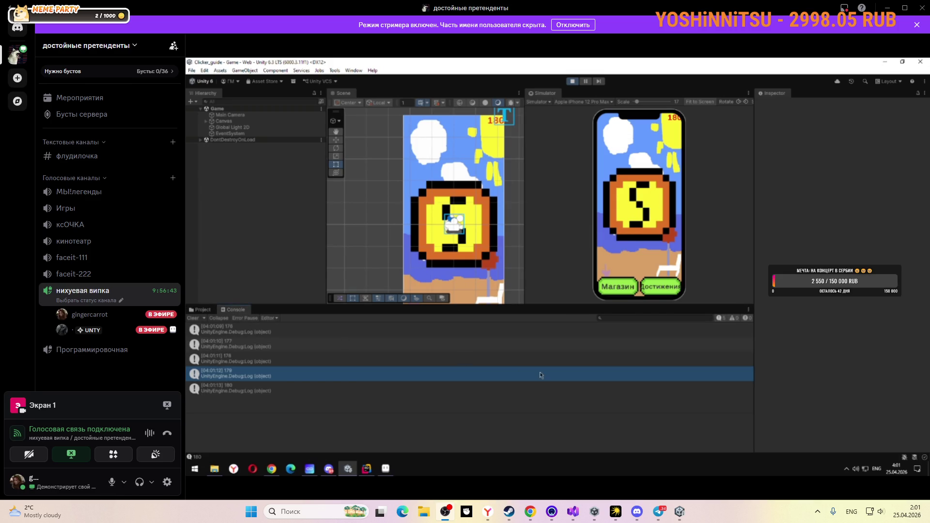
{"action": "left_click", "coordinate": [271, 468]}
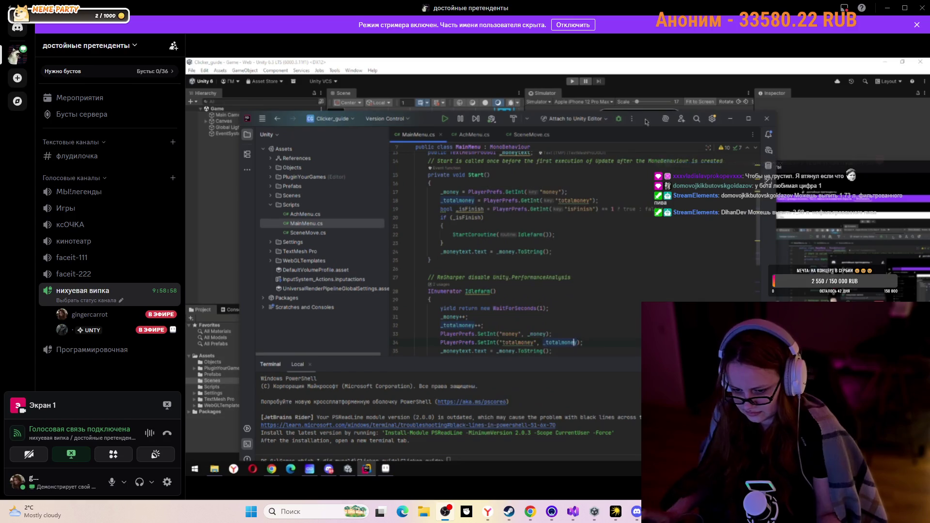
{"action": "left_click", "coordinate": [531, 511]}
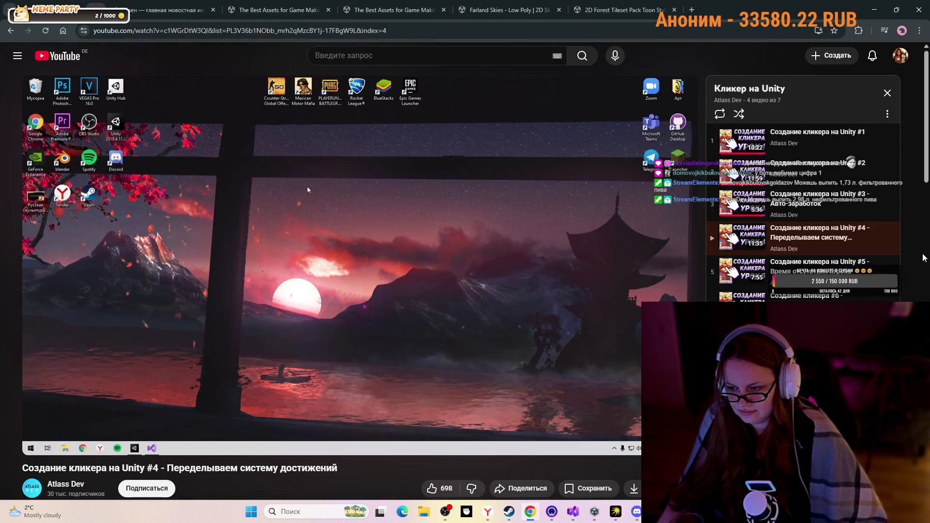
{"action": "scroll", "coordinate": [246, 292], "scroll_direction": "down", "scroll_amount": 1}
{"action": "scroll", "coordinate": [245, 292], "scroll_direction": "up", "scroll_amount": 1}
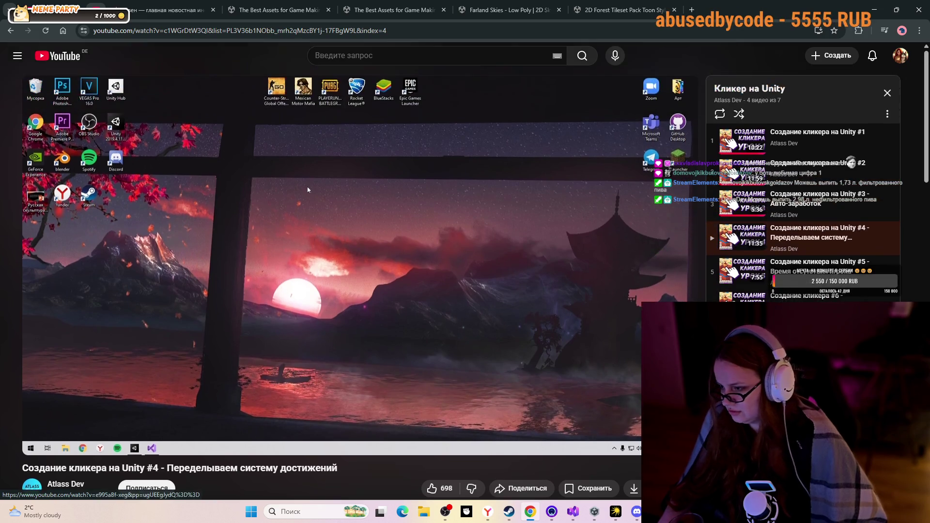